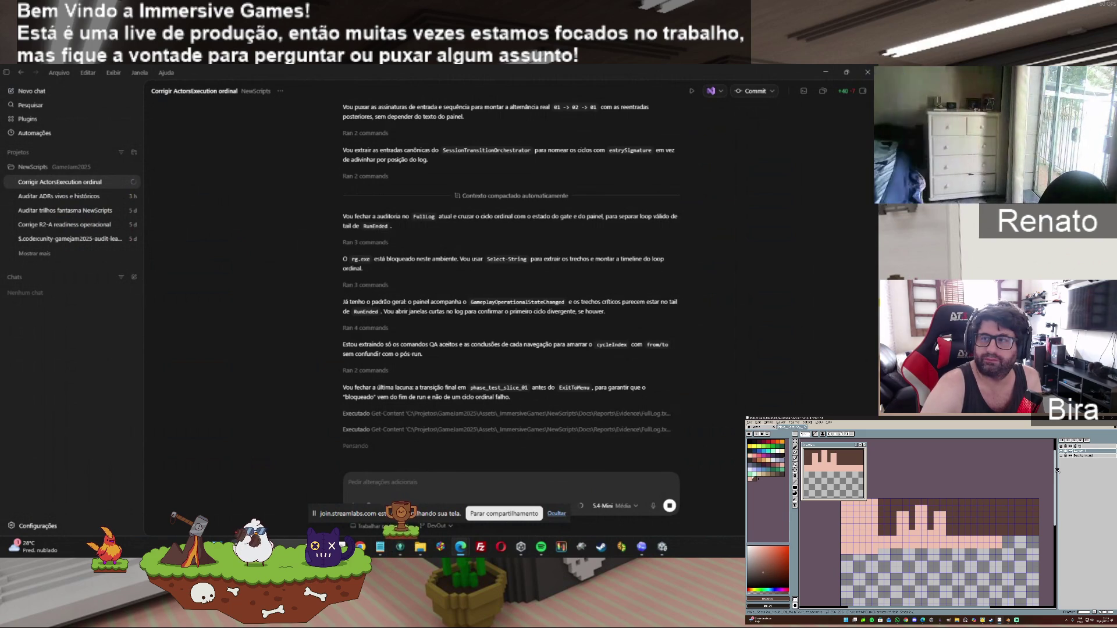
# Step: Let the ordinal-loop audit finish with the verdict 'smoke correto' and 'sem patch' recommended
pyautogui.moveTo(1058, 472); pyautogui.dragTo(1058, 482)
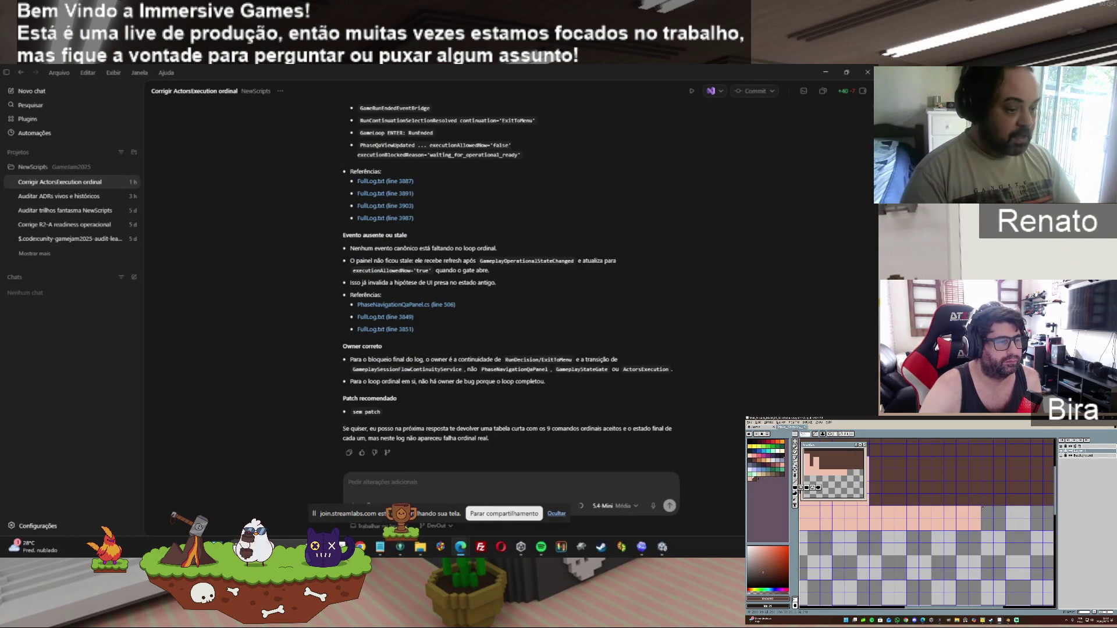
pyautogui.scroll(15, 410, 429)
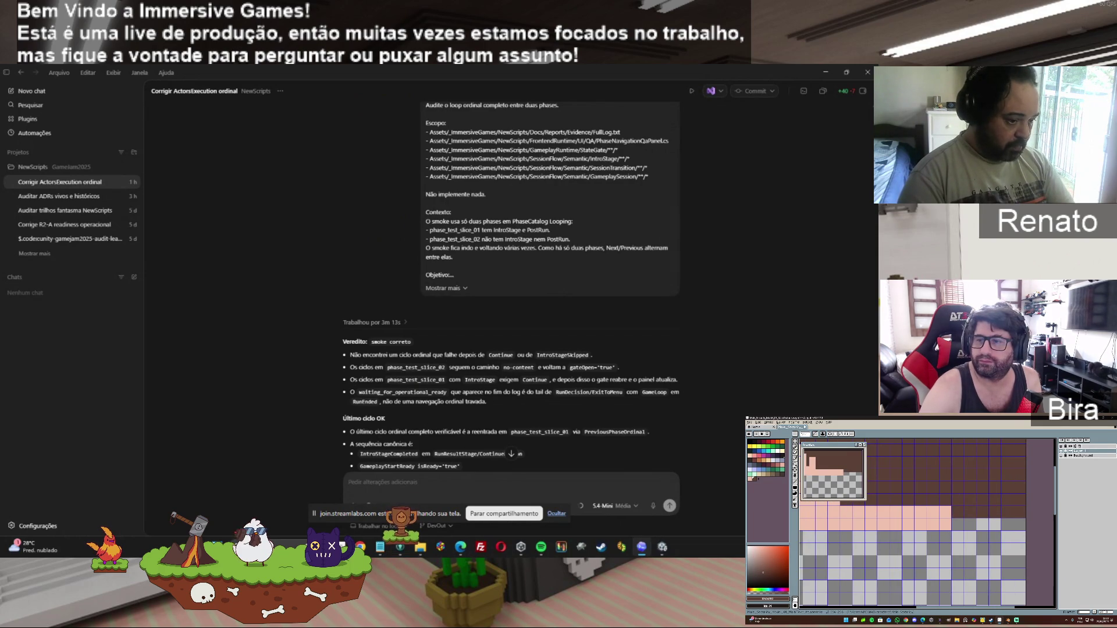
# Step: Read through and copy the audit reply, then minimize Codex to reveal the FullLog.txt evidence
pyautogui.scroll(-4, 512, 291)
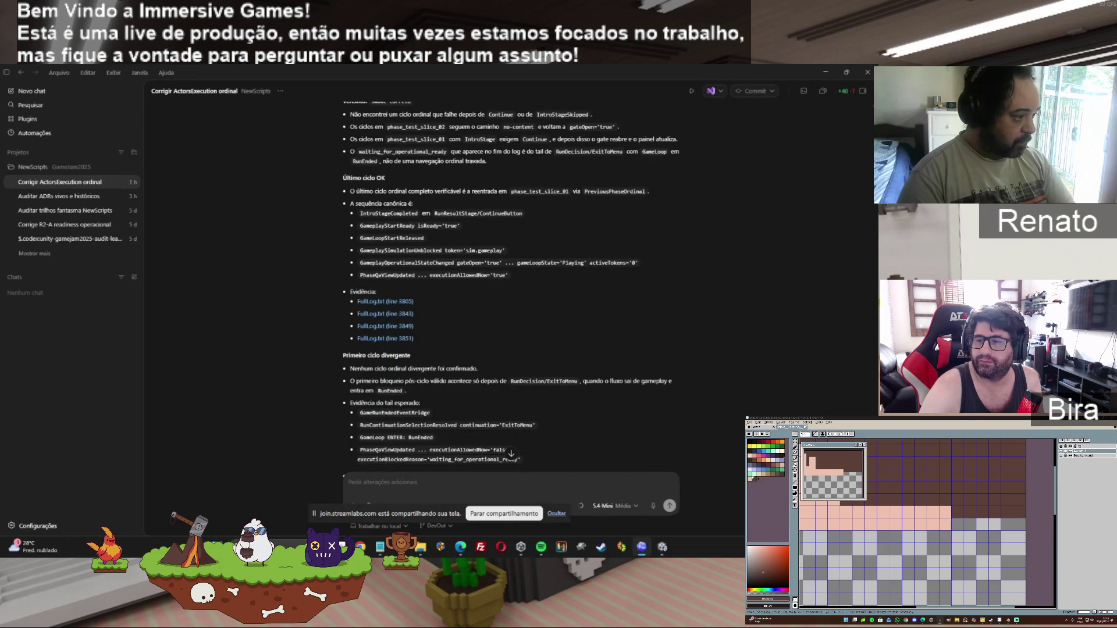
pyautogui.scroll(-3, 512, 291)
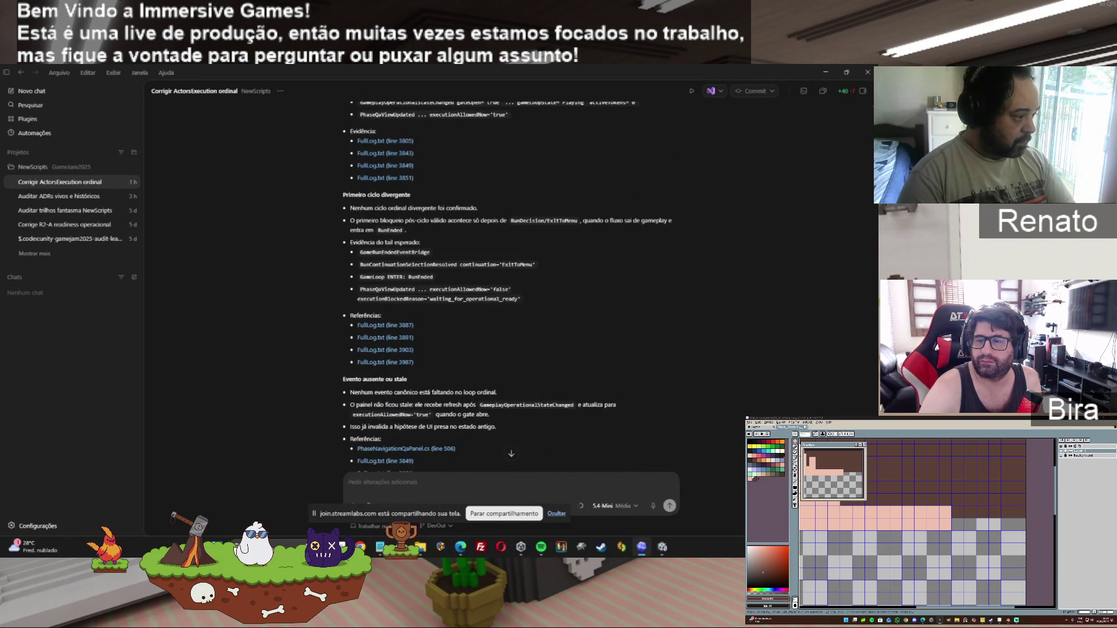
pyautogui.scroll(-3, 512, 291)
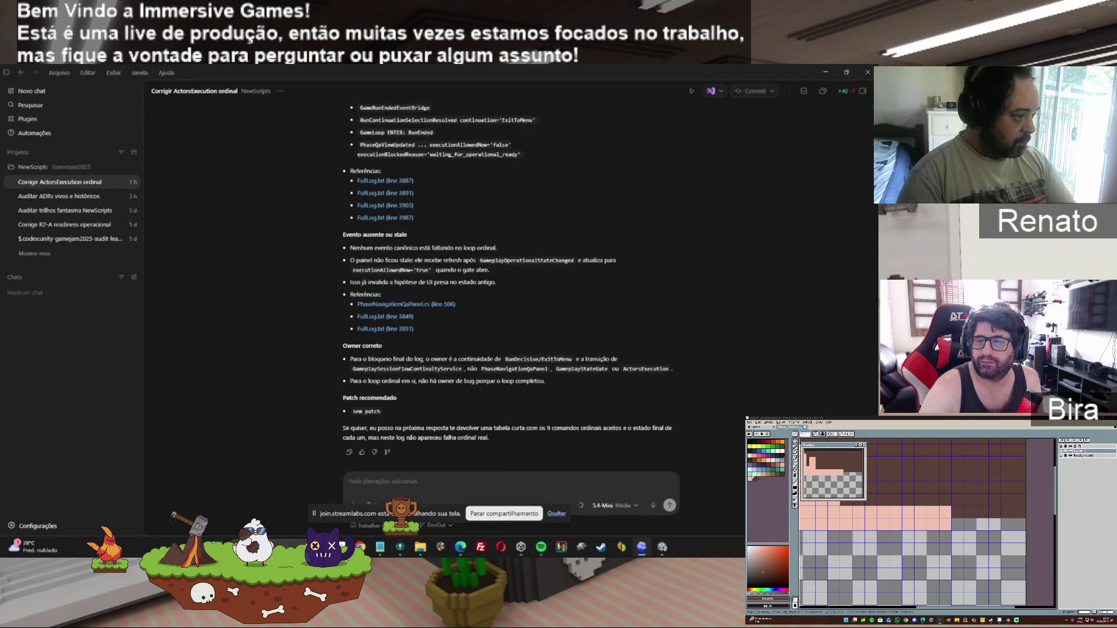
pyautogui.click(349, 452)
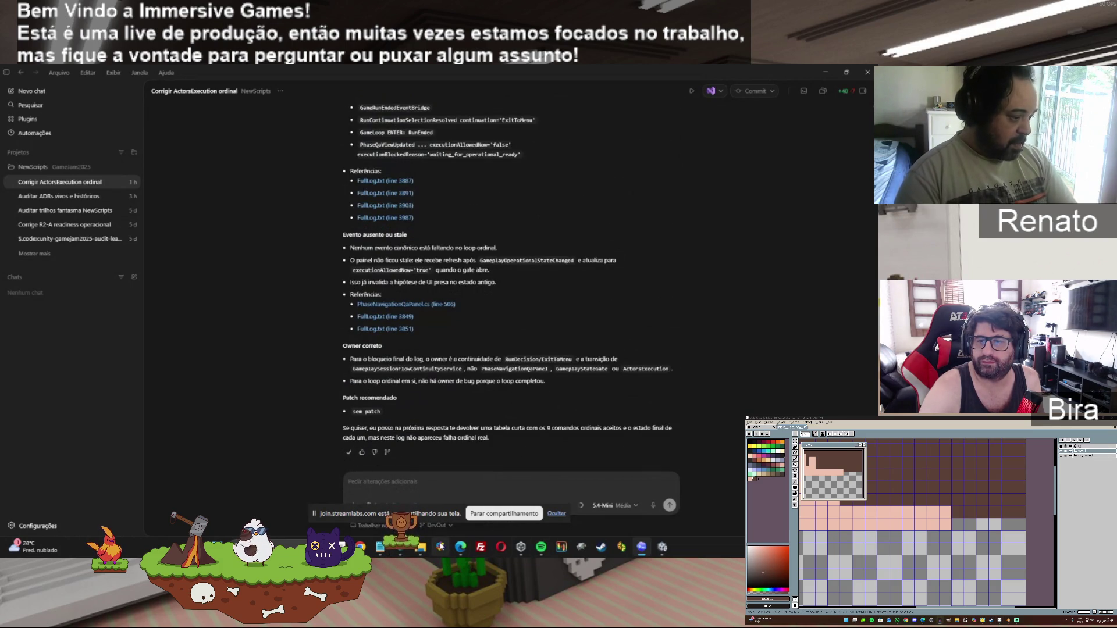
pyautogui.moveTo(460, 547)
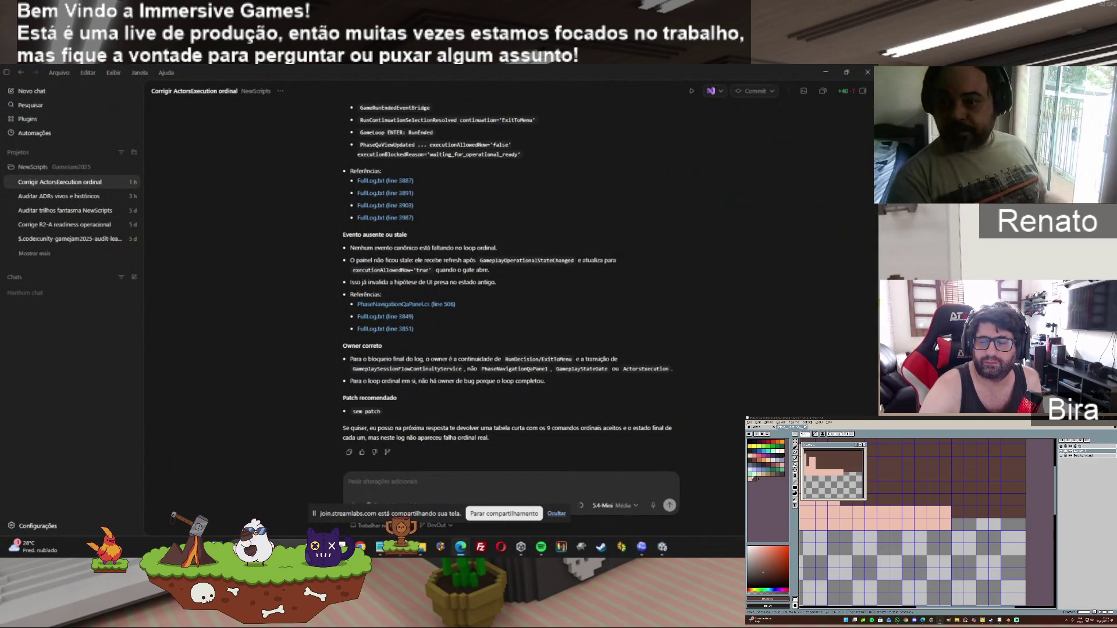
pyautogui.click(827, 74)
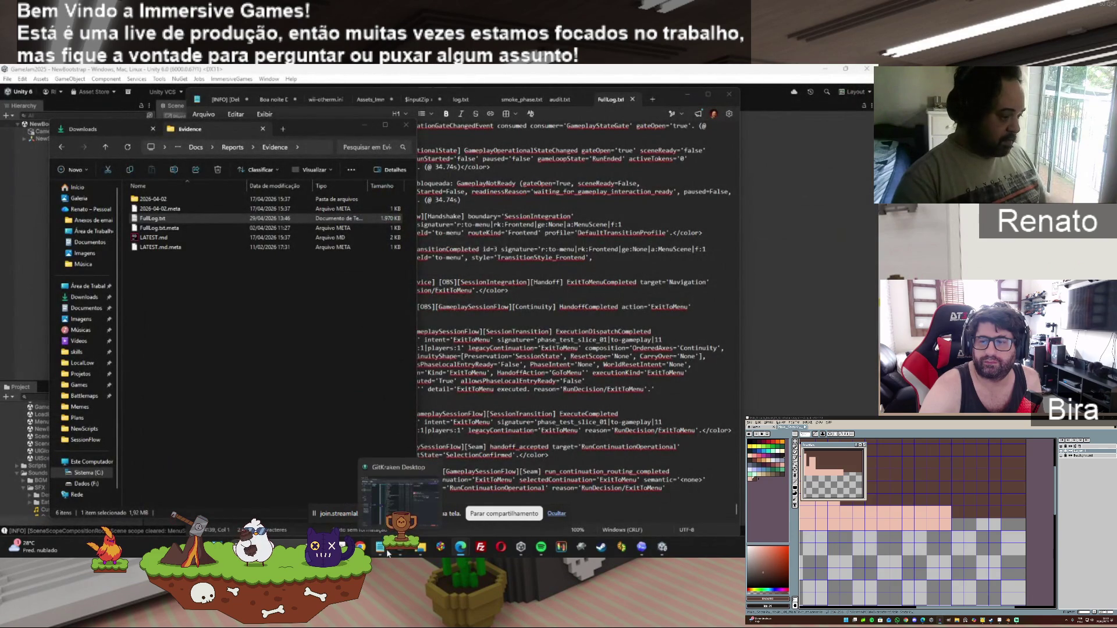
pyautogui.click(395, 553)
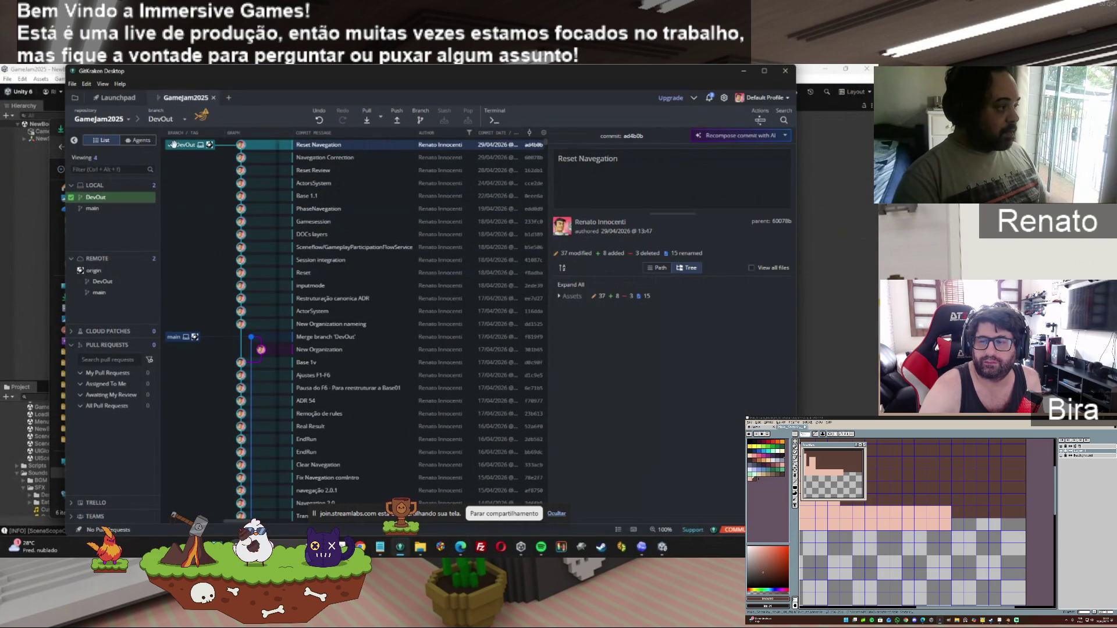
pyautogui.click(744, 73)
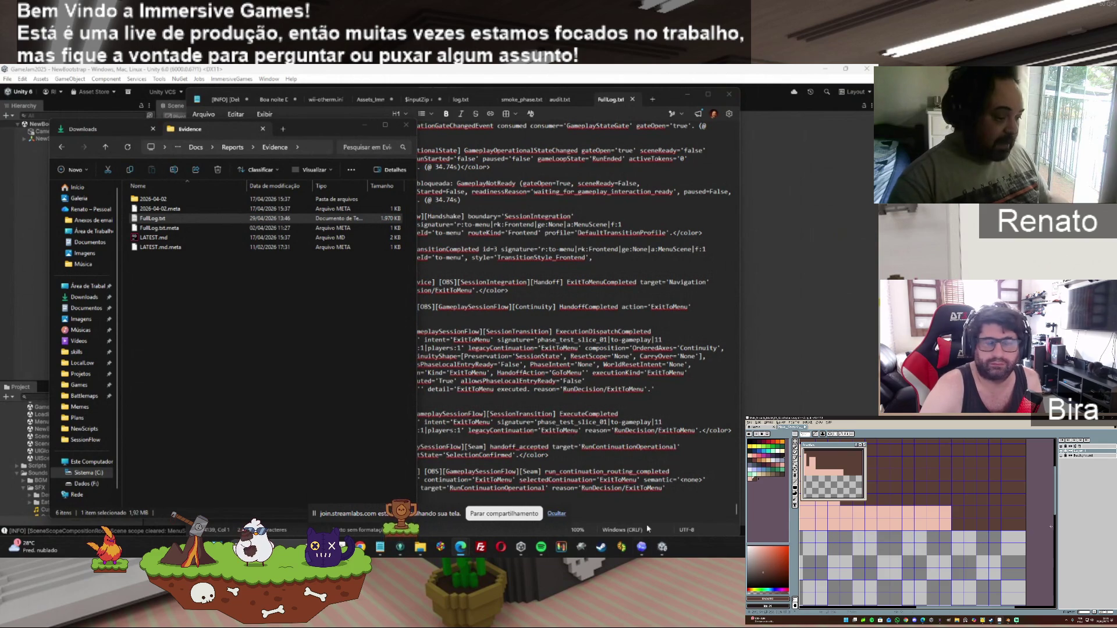
pyautogui.click(641, 547)
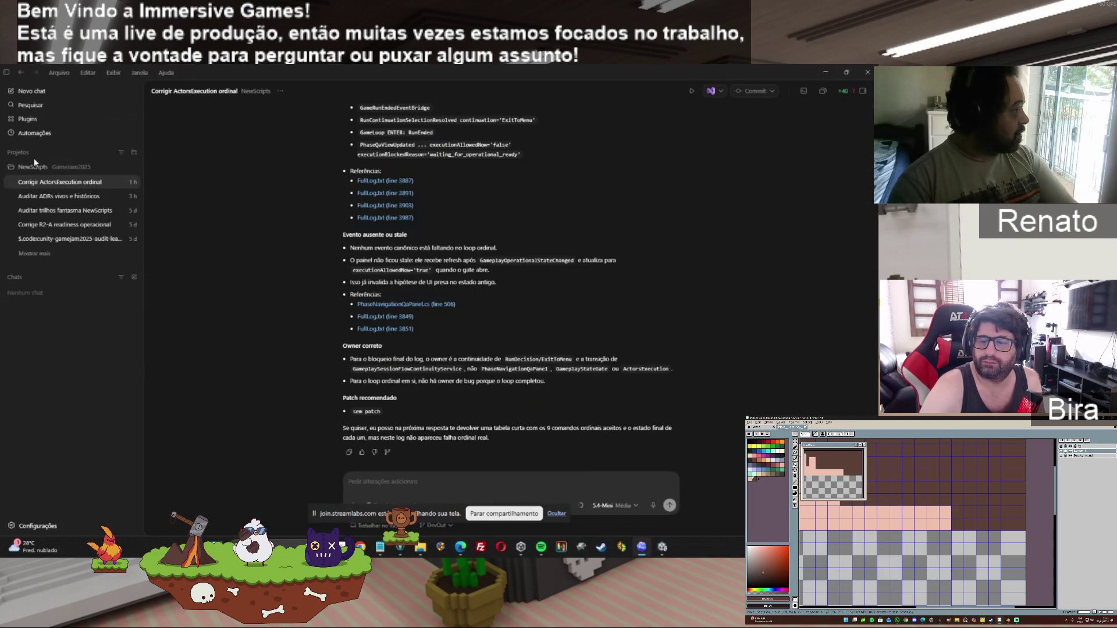
# Step: Start a new NewScripts chat with the pasted legacy-audit prompt at Alta intelligence
pyautogui.click(134, 167)
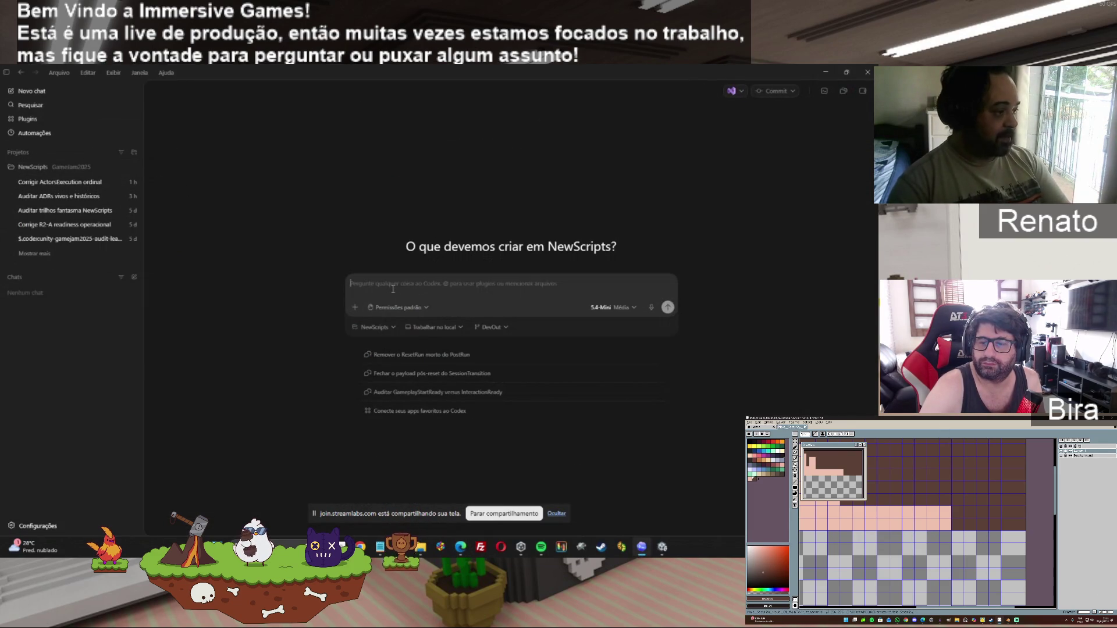
pyautogui.hotkey('ctrl', 'v')
pyautogui.click(633, 408)
pyautogui.click(612, 349)
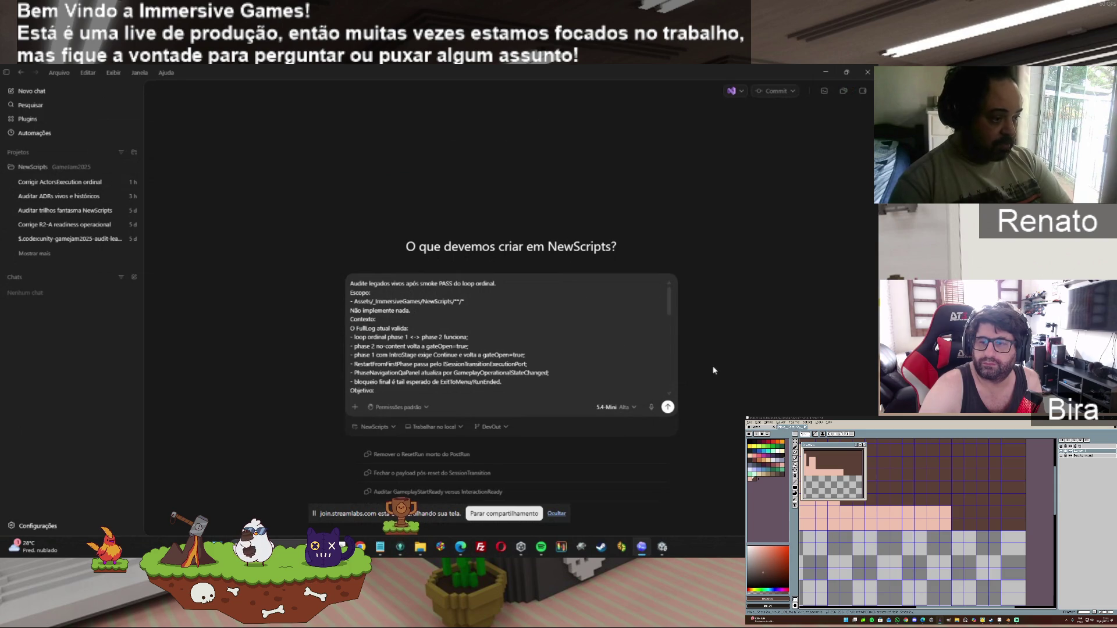
# Step: Switch the chat's model to GPT-5.3-Codex from Outros modelos
pyautogui.click(611, 408)
pyautogui.moveTo(619, 377)
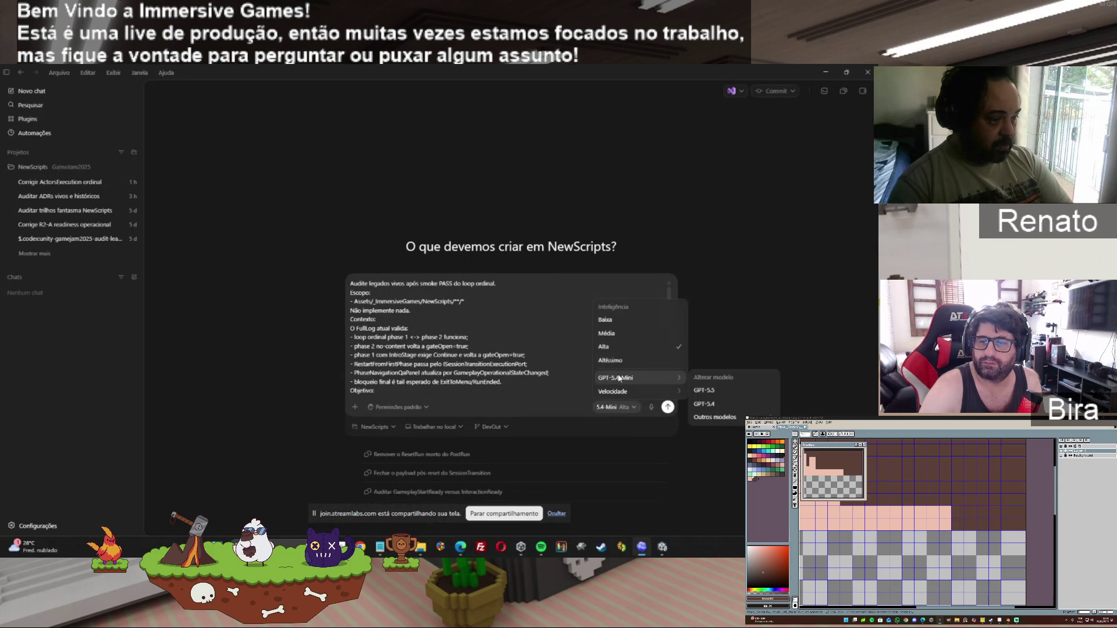
pyautogui.moveTo(719, 420)
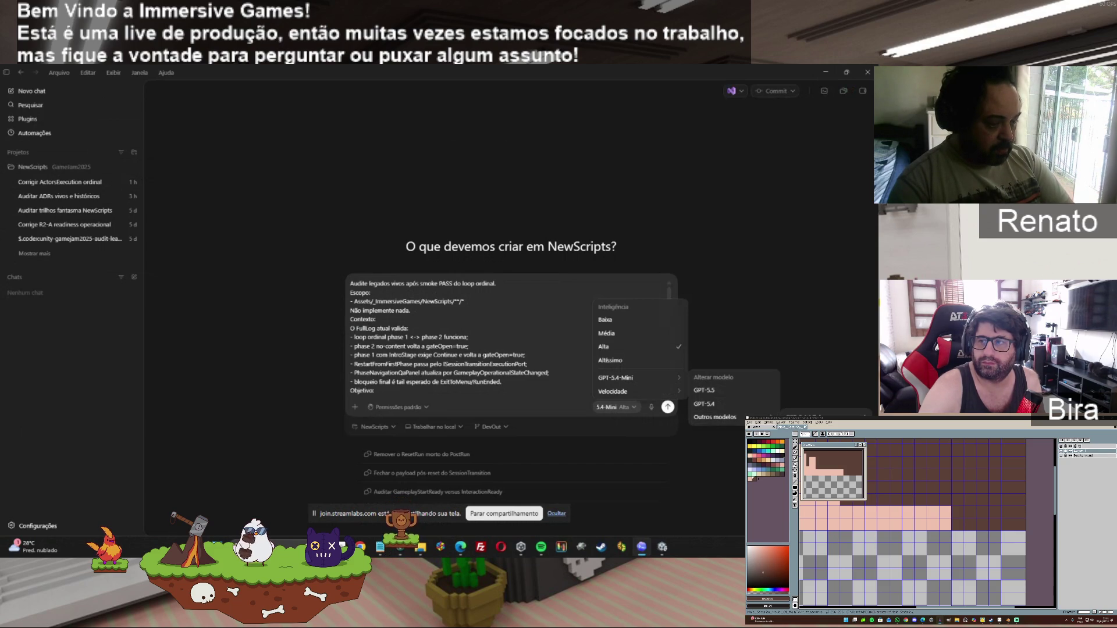
pyautogui.click(815, 430)
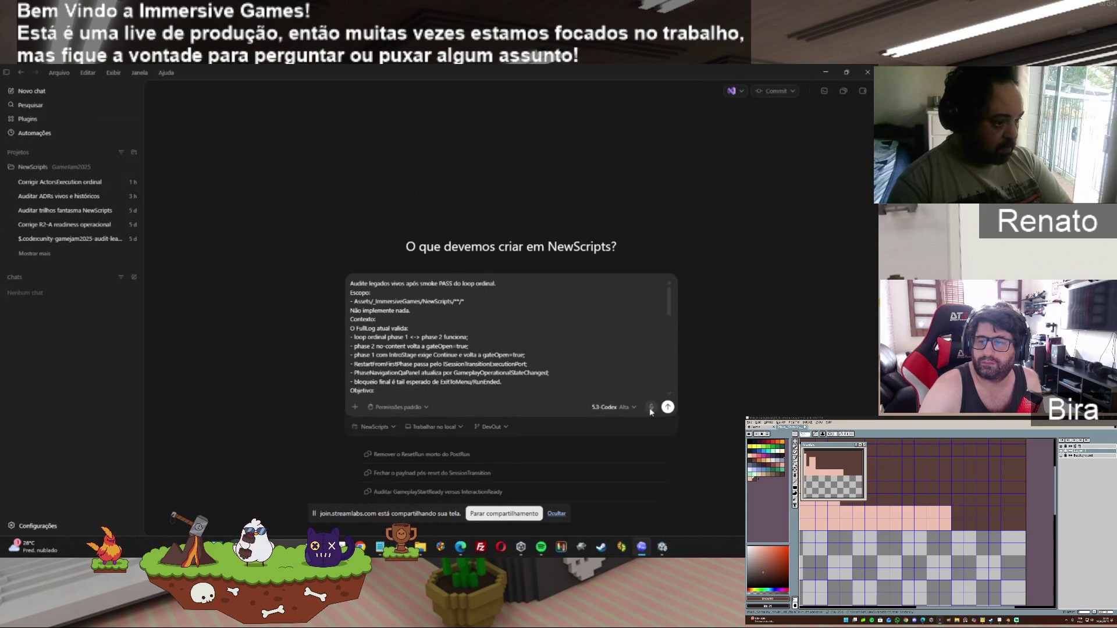
# Step: Send the legacy-audit prompt and let it return the legacy-rail table and top-5 removal order
pyautogui.click(667, 408)
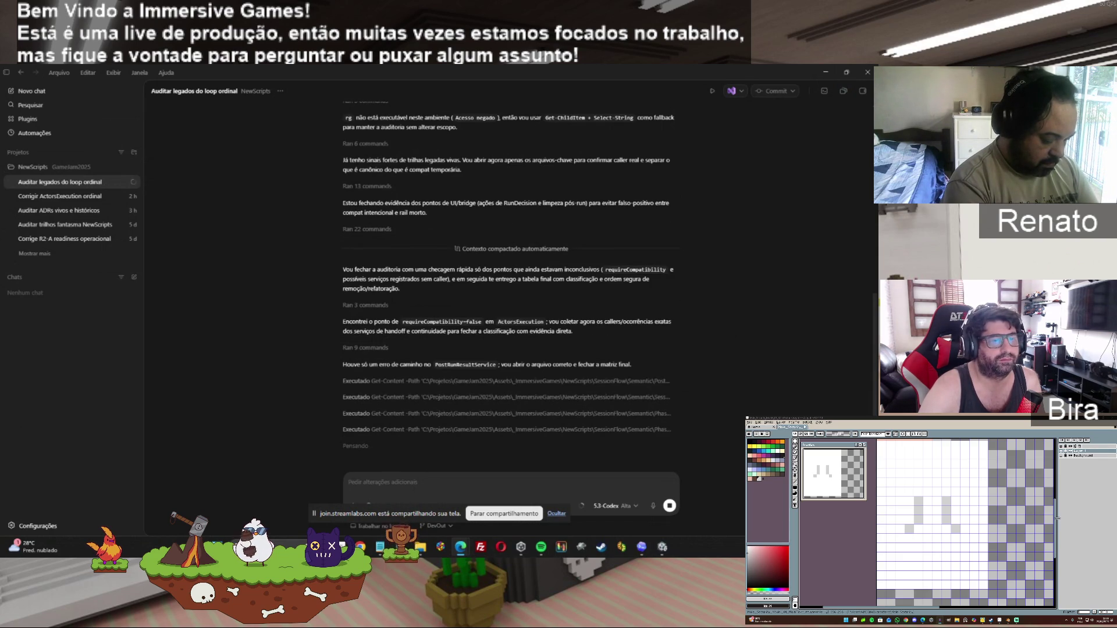
pyautogui.scroll(3, 1041, 521)
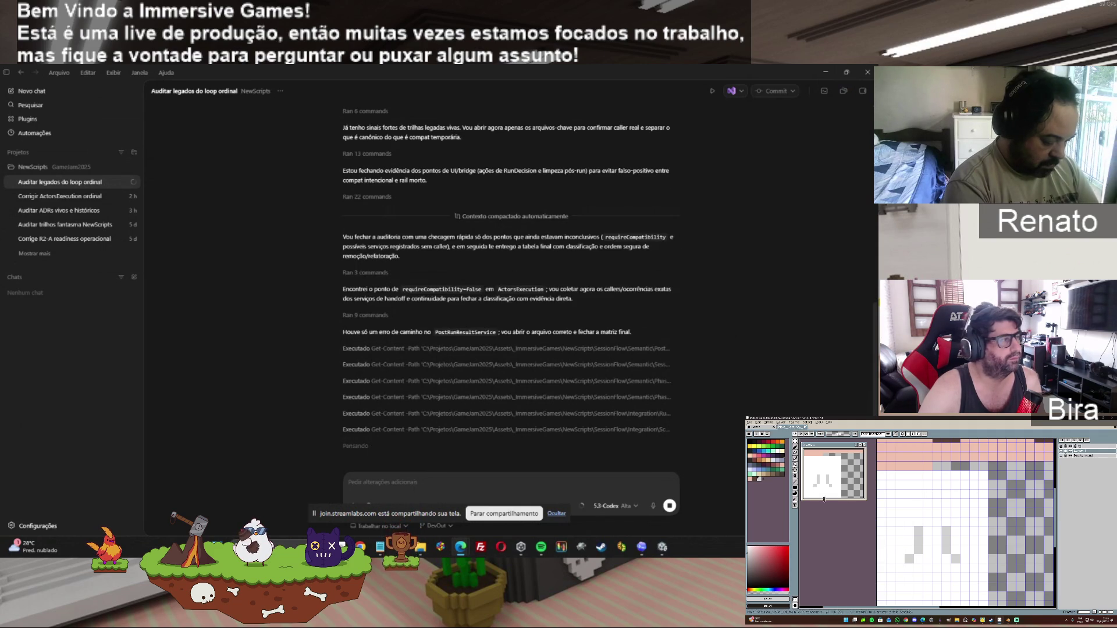
pyautogui.click(759, 448)
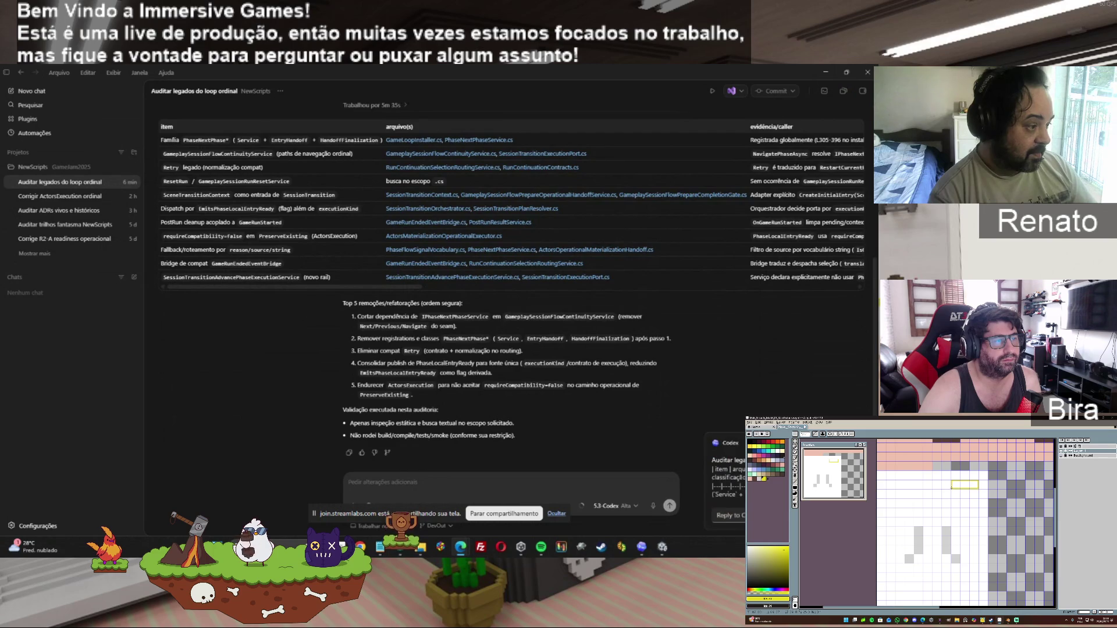
# Step: Copy the 'Auditar legados do loop ordinal' report and read its evidência and risco columns
pyautogui.click(952, 487)
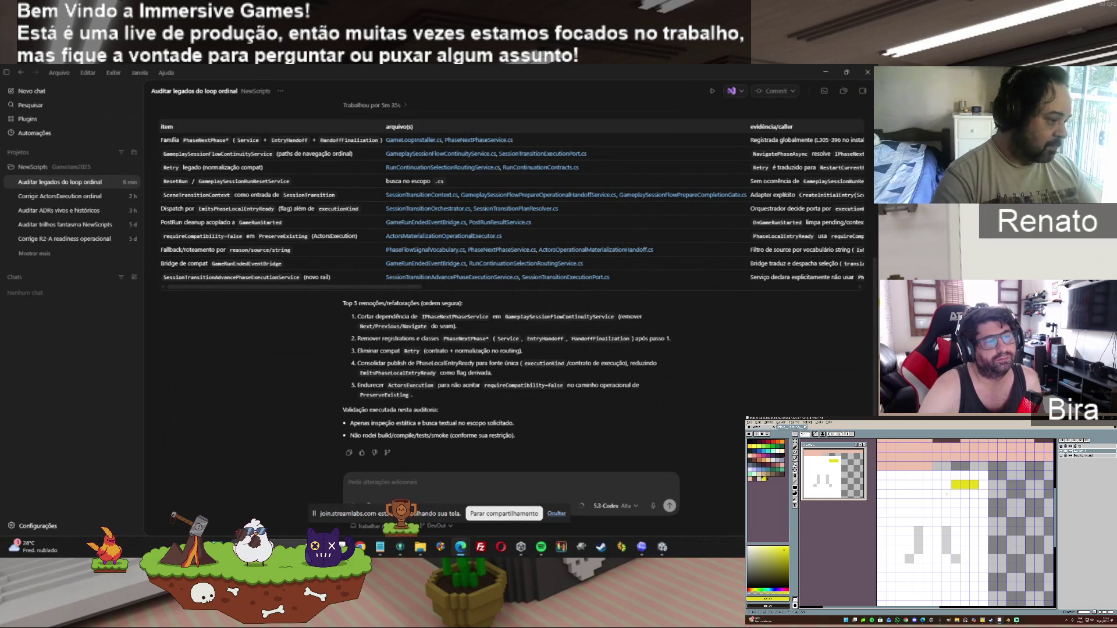
pyautogui.click(349, 453)
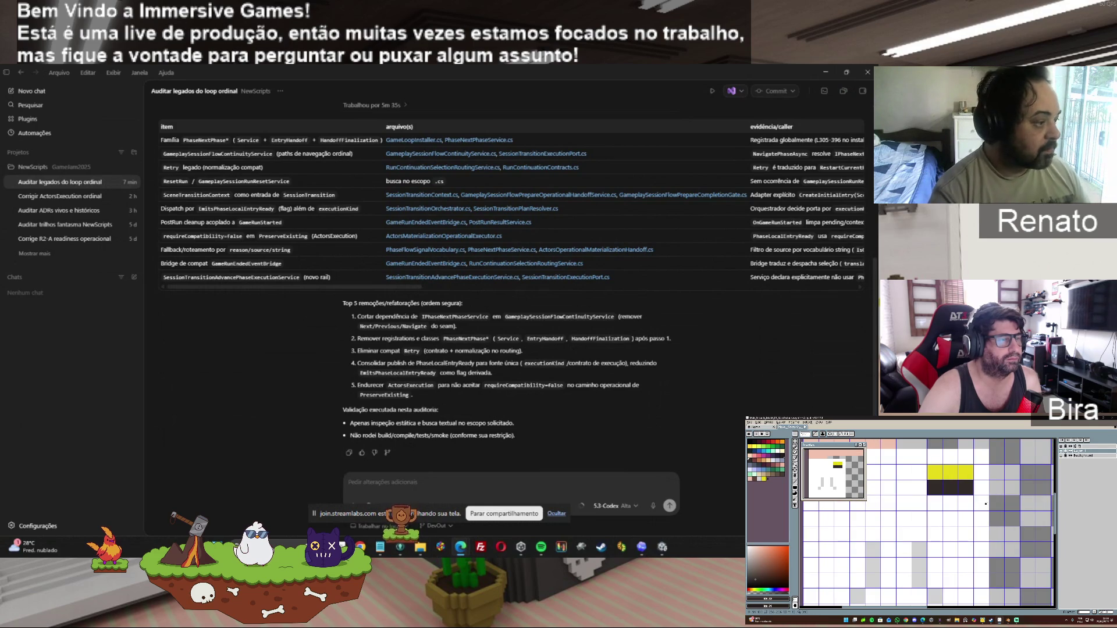
pyautogui.hscroll(5, 535, 288)
pyautogui.hscroll(5, 534, 291)
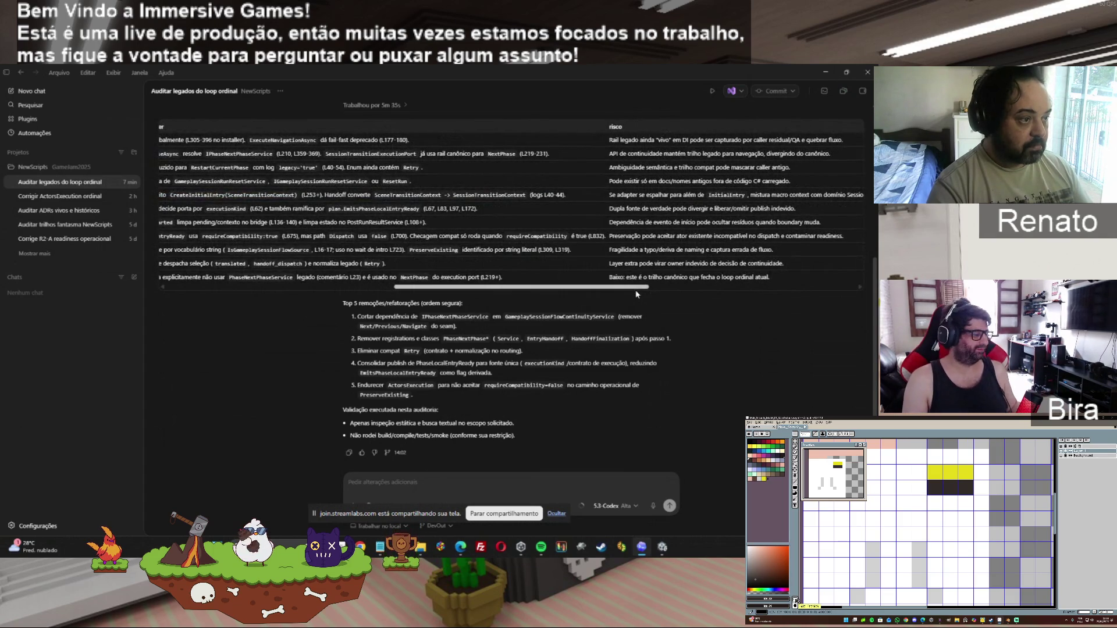
pyautogui.hscroll(1, 636, 294)
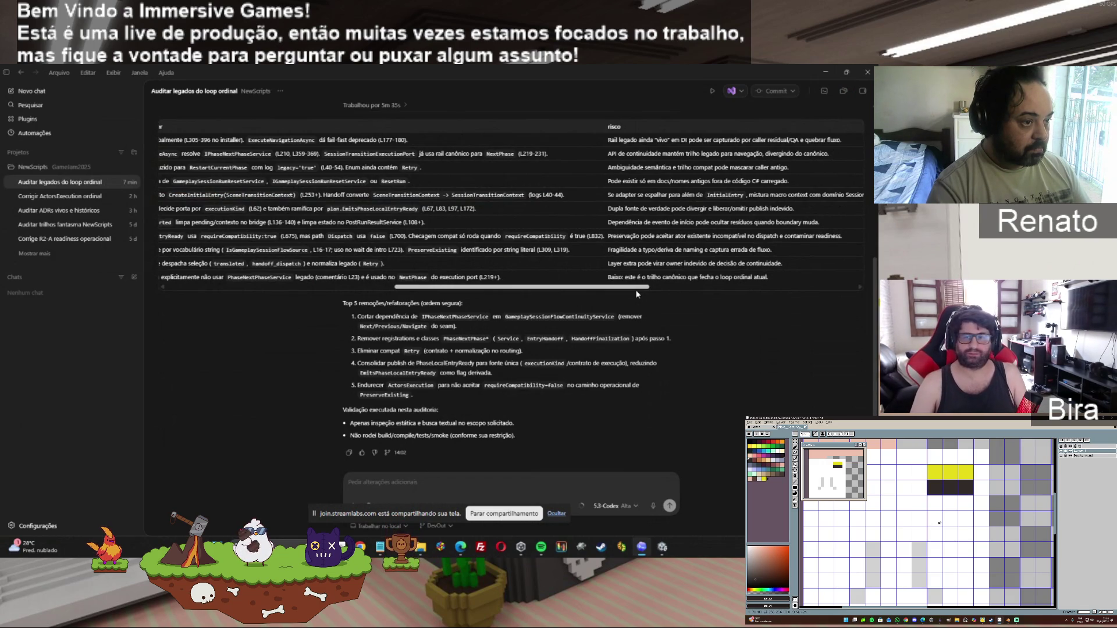
pyautogui.hscroll(-10, 636, 294)
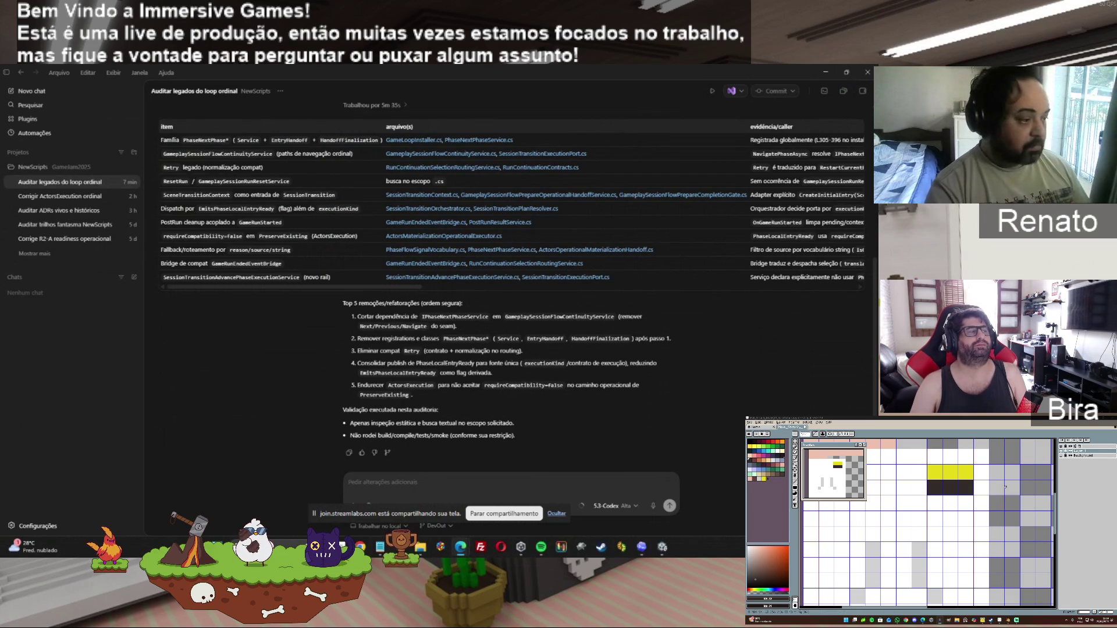
# Step: Paste and send the prompt to remove the legacy PhaseNextPhase* rail from operational code
pyautogui.hotkey('ctrl', 'v')
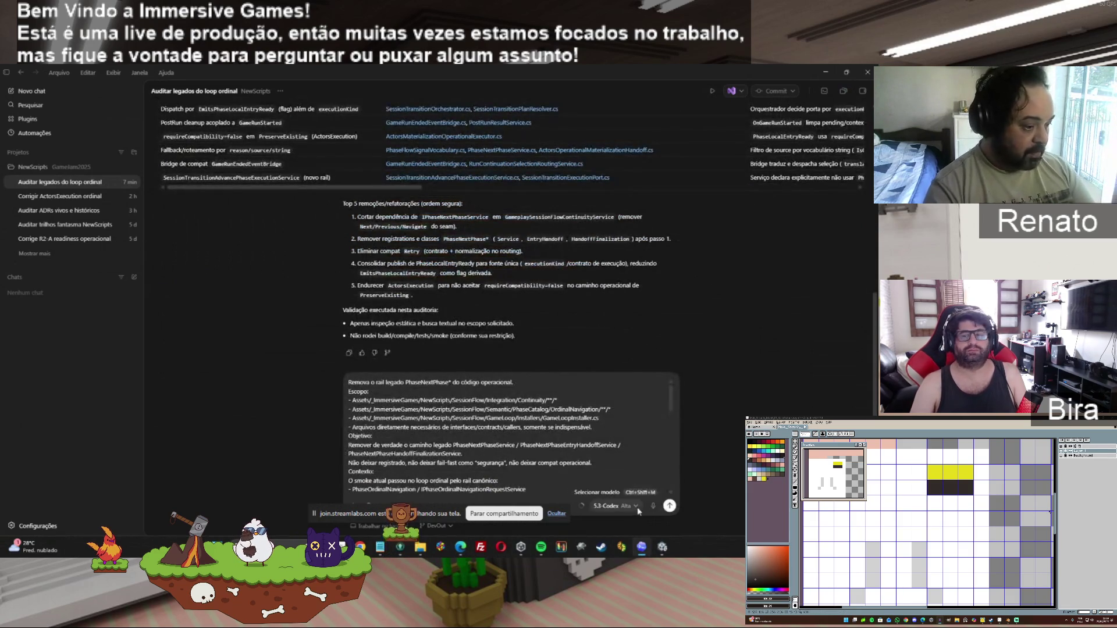
pyautogui.press('Return')
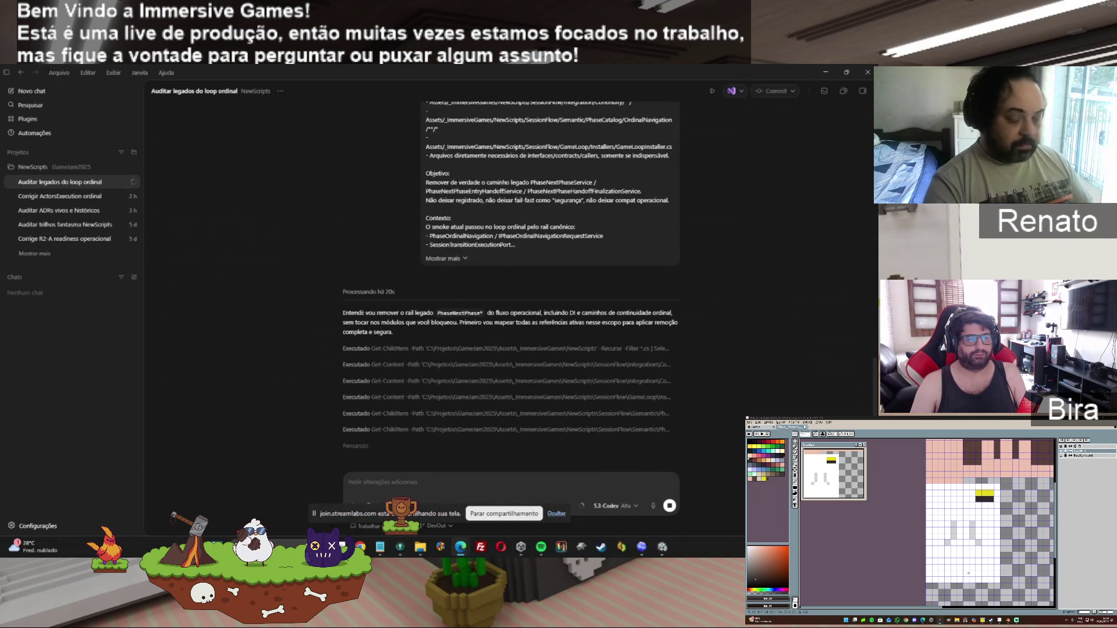
pyautogui.hotkey('alt', 'Tab')
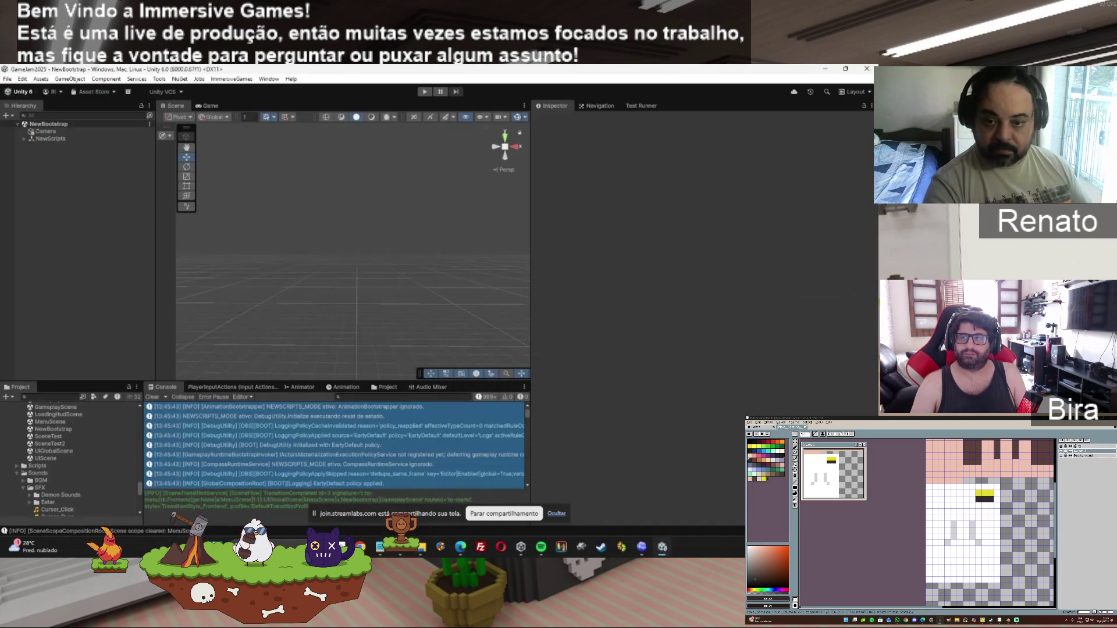
# Step: Return from Unity's Console boot logs to Codex's ongoing PhaseNextPhase* removal
pyautogui.hotkey('alt', 'Tab')
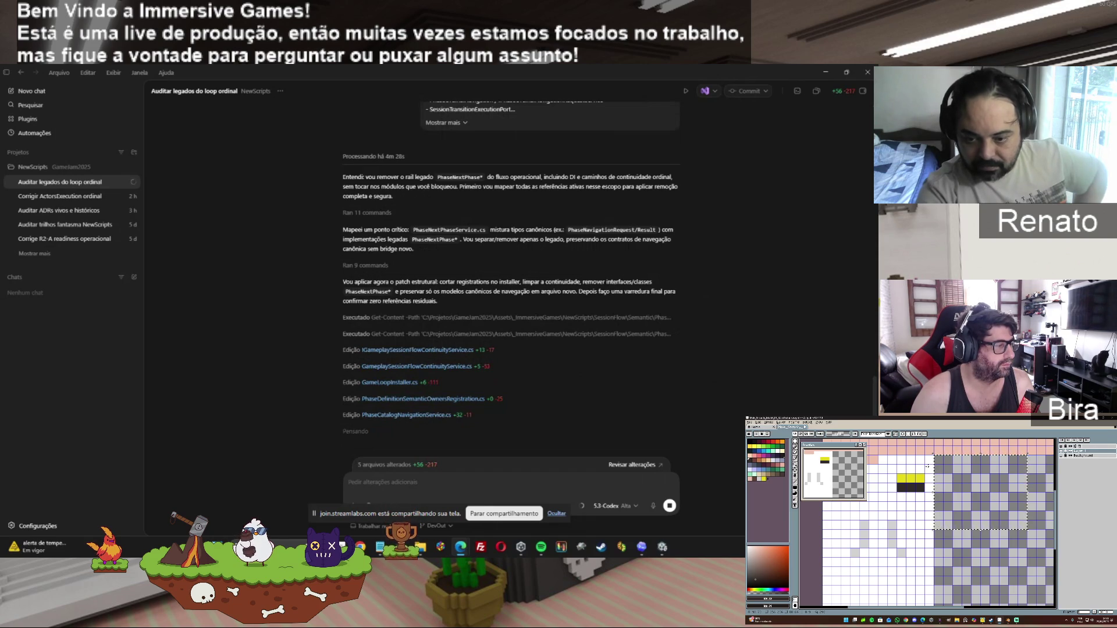
# Step: Let the PhaseNextPhase* removal finish: 11 files changed (+202 −1074), no build run
pyautogui.click(798, 476)
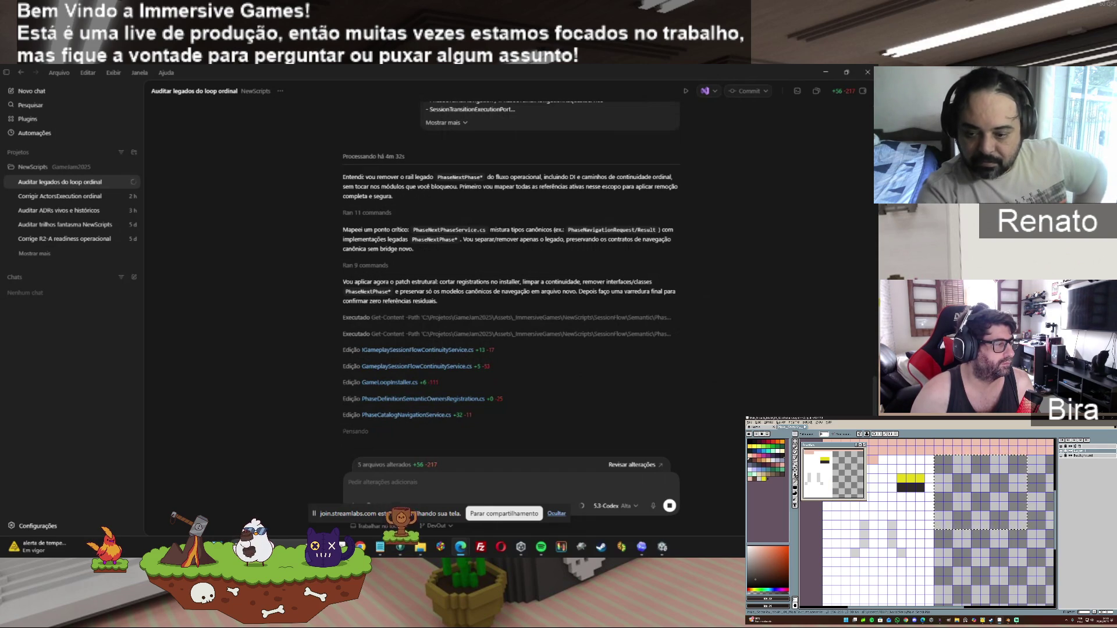
pyautogui.click(779, 451)
pyautogui.click(996, 497)
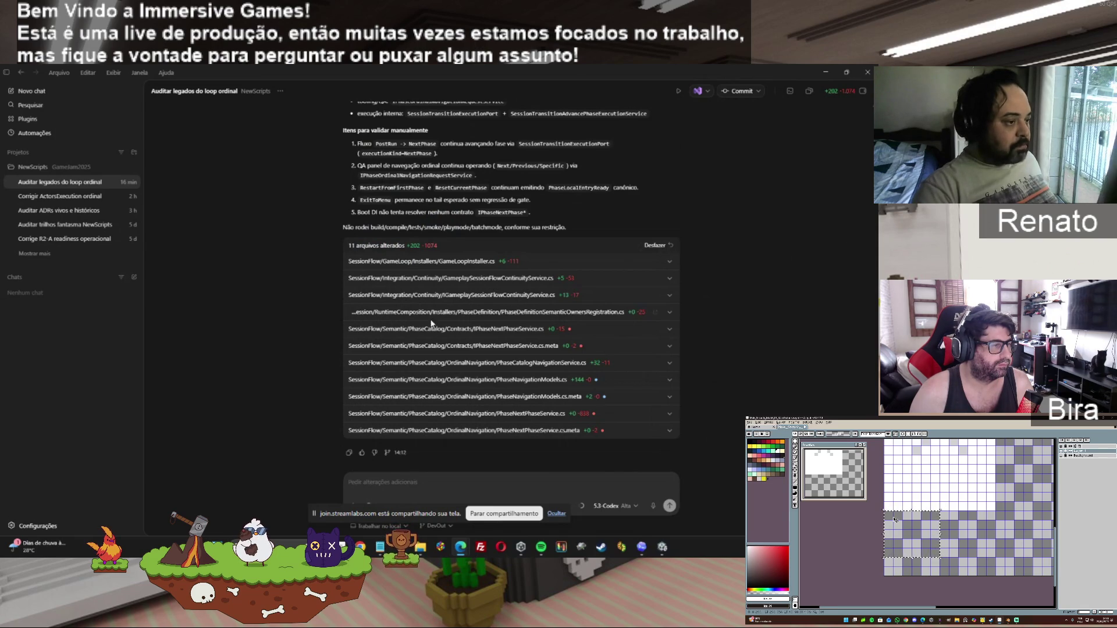
# Step: Copy the agent's final PhaseNextPhase* removal summary to the clipboard
pyautogui.click(349, 453)
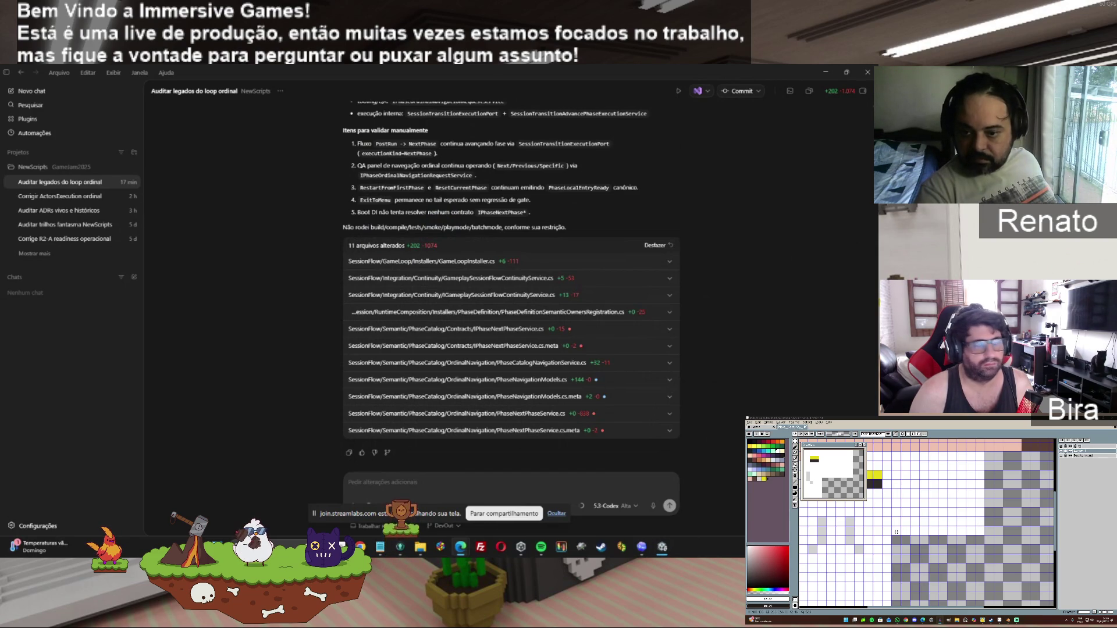
# Step: Filter Unity's Console to the four compile errors and show the CS0246 missing-type details
pyautogui.hotkey('alt', 'Tab')
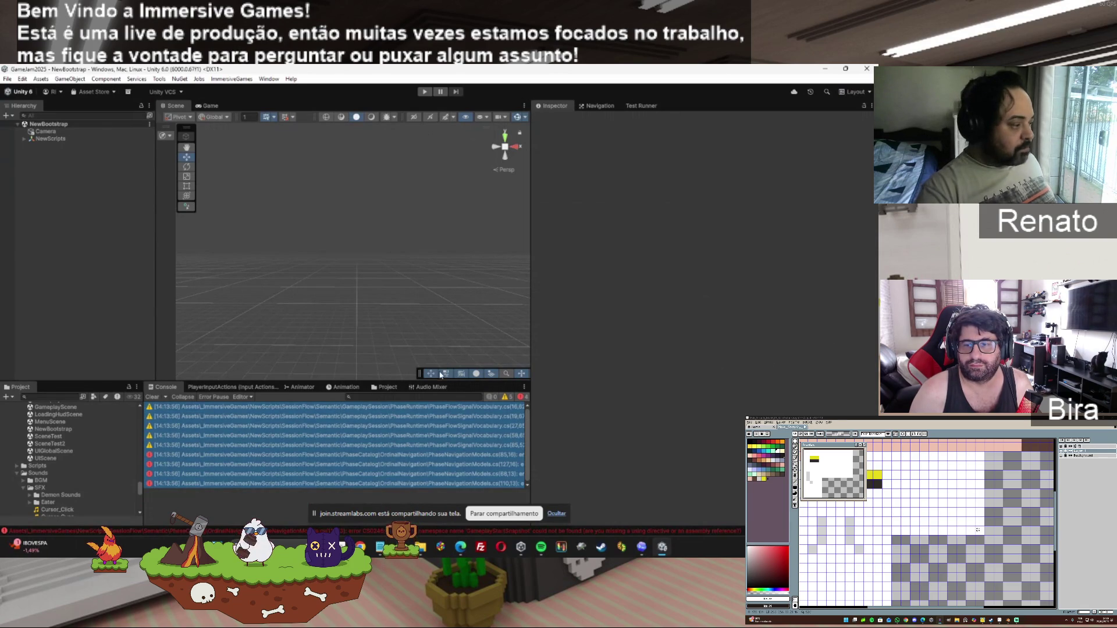
pyautogui.click(152, 398)
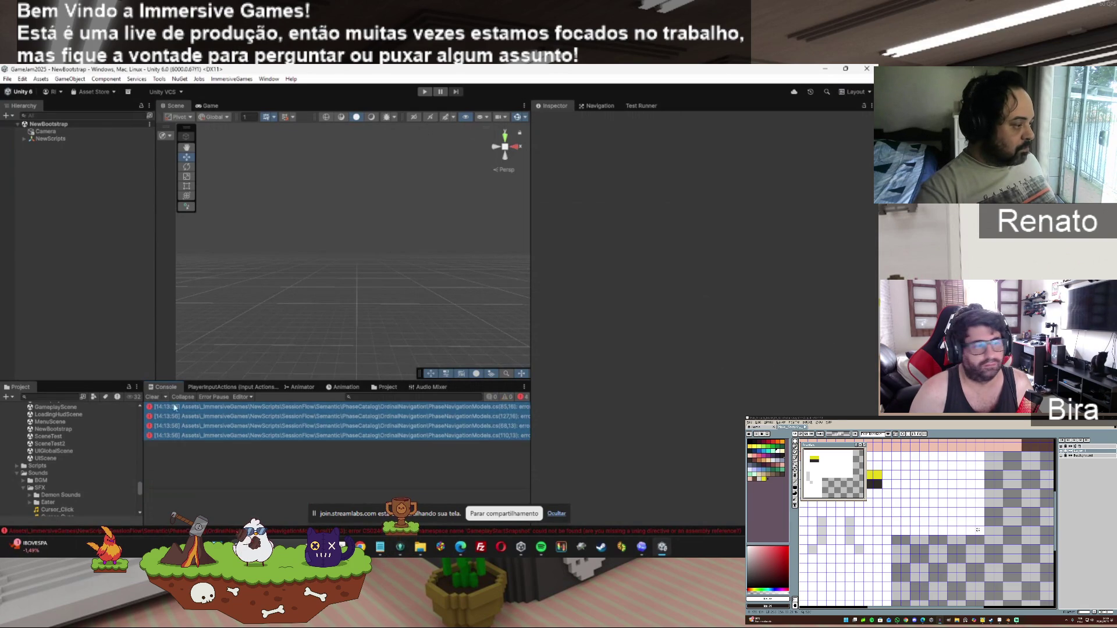
pyautogui.click(253, 408)
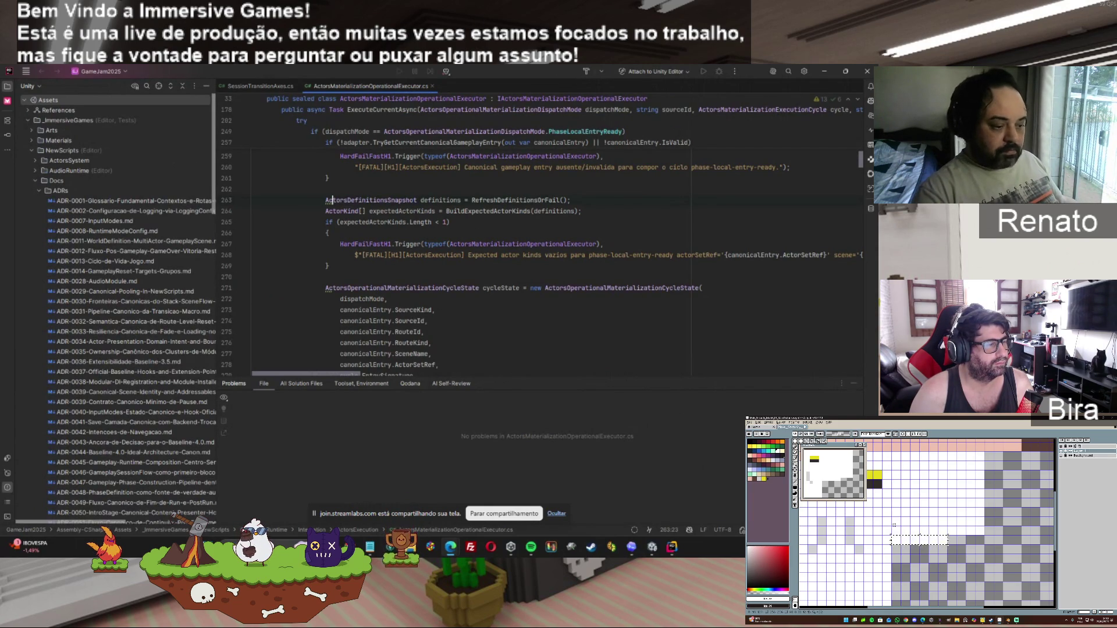
# Step: Review the ActorsMaterializationOperationalExecutor code, glance at Unity's console errors, then minimize Rider
pyautogui.click(653, 550)
pyautogui.click(668, 553)
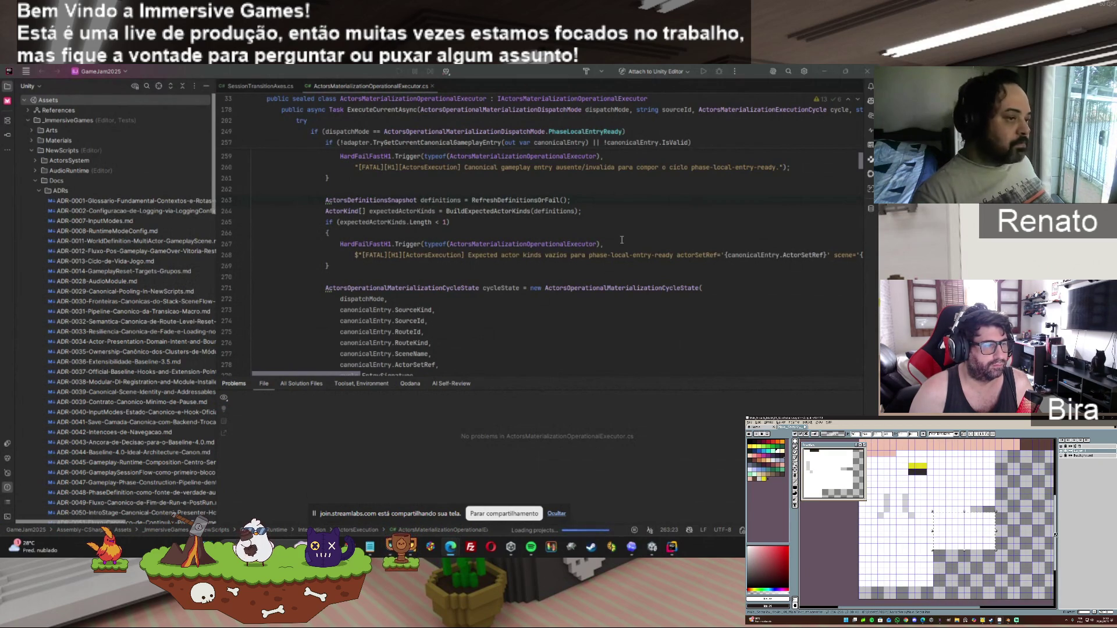
pyautogui.click(825, 71)
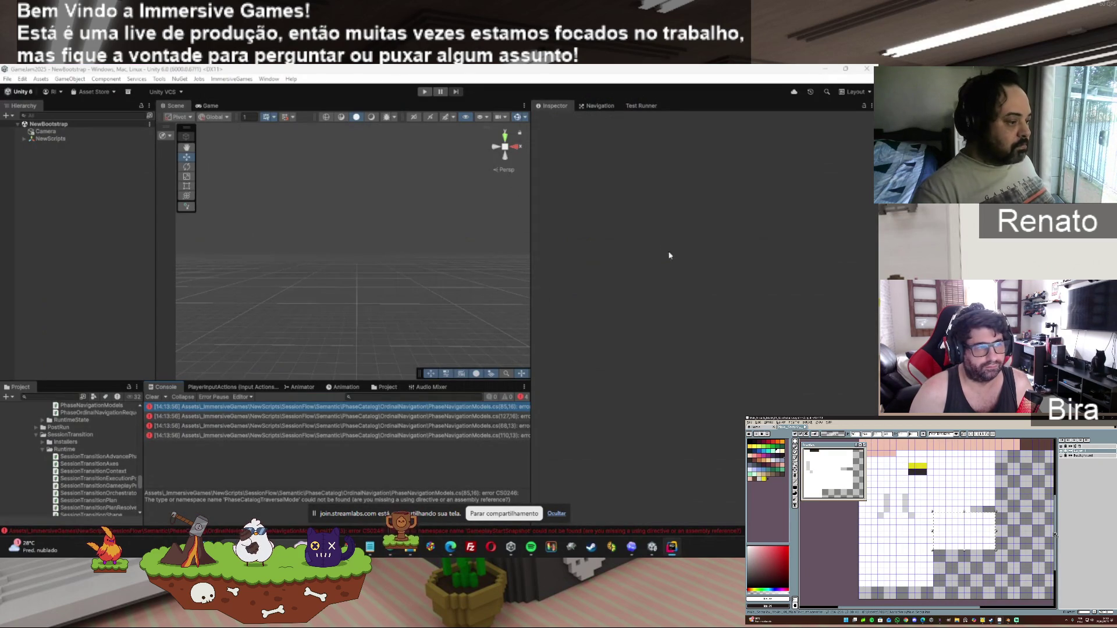
# Step: Bring Rider over Unity, showing PhaseNavigationModels.cs
pyautogui.click(673, 547)
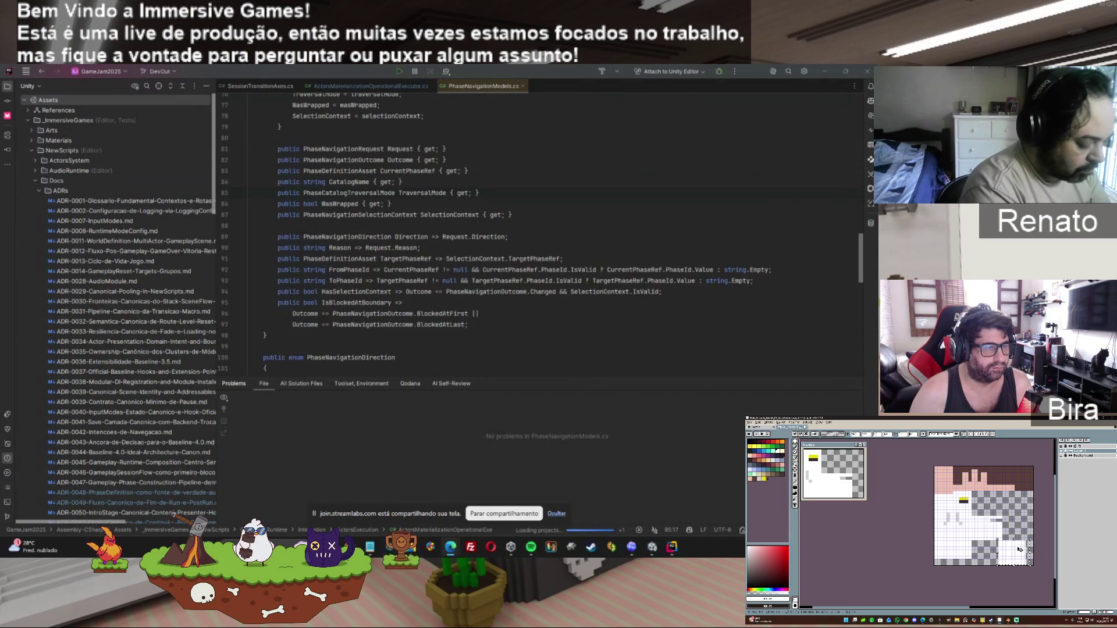
# Step: Open the AI chat panel and check PhaseNavigationModels.cs's unresolved PhaseCatalogTraversalMode and GameplayStartSnapshot problems
pyautogui.moveTo(1014, 552); pyautogui.dragTo(1022, 516)
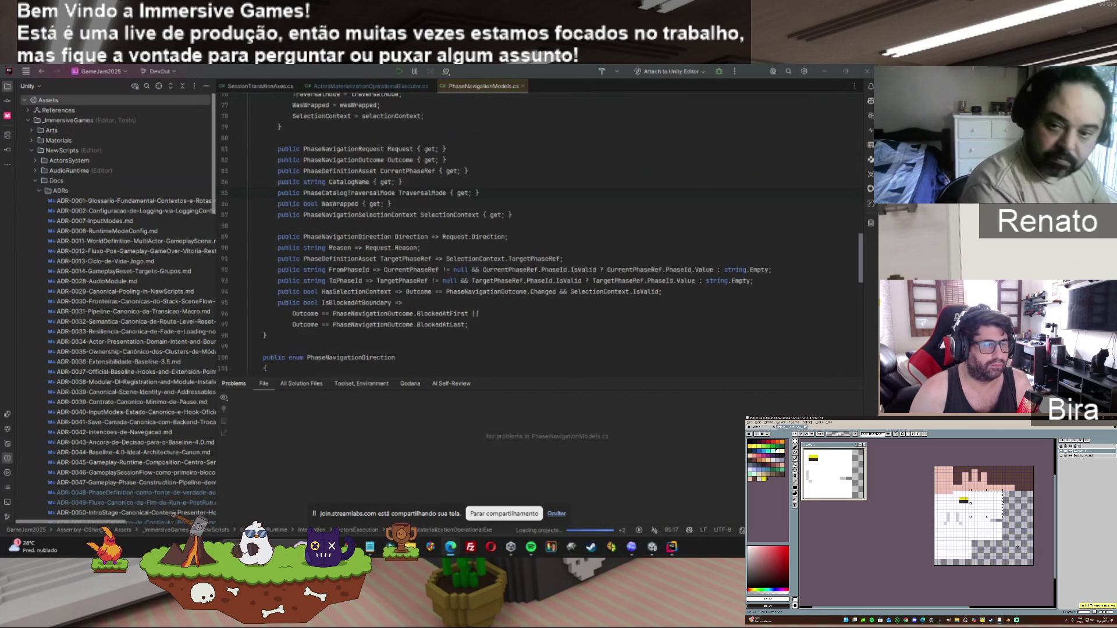
pyautogui.scroll(2, 1009, 520)
pyautogui.scroll(-2, 995, 512)
pyautogui.scroll(2, 983, 505)
pyautogui.moveTo(962, 499); pyautogui.dragTo(1012, 499)
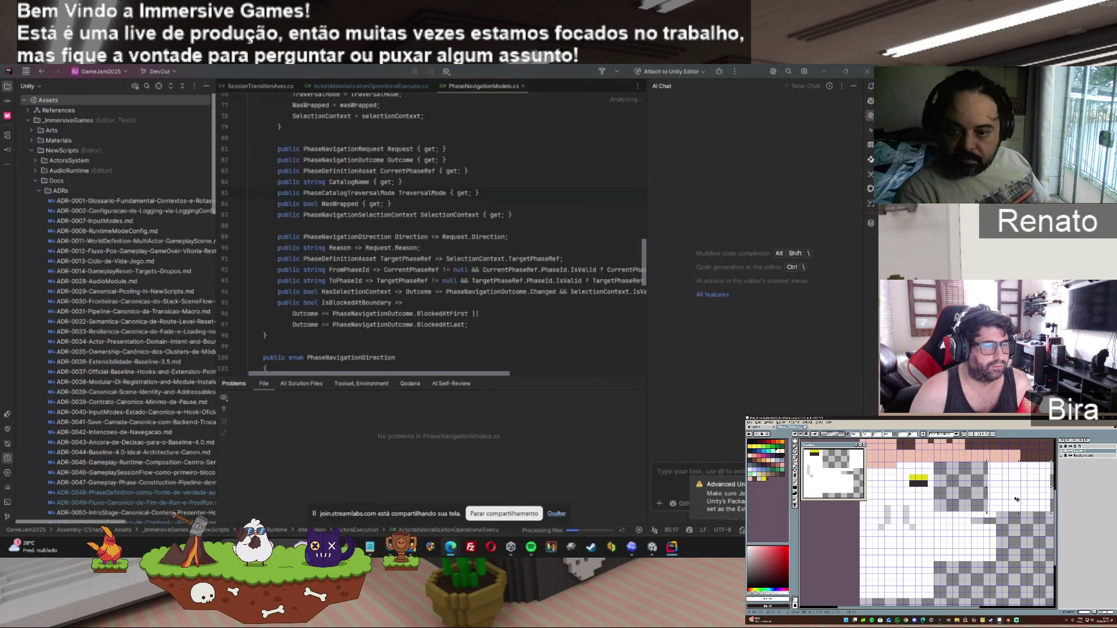
pyautogui.moveTo(971, 609); pyautogui.dragTo(995, 607)
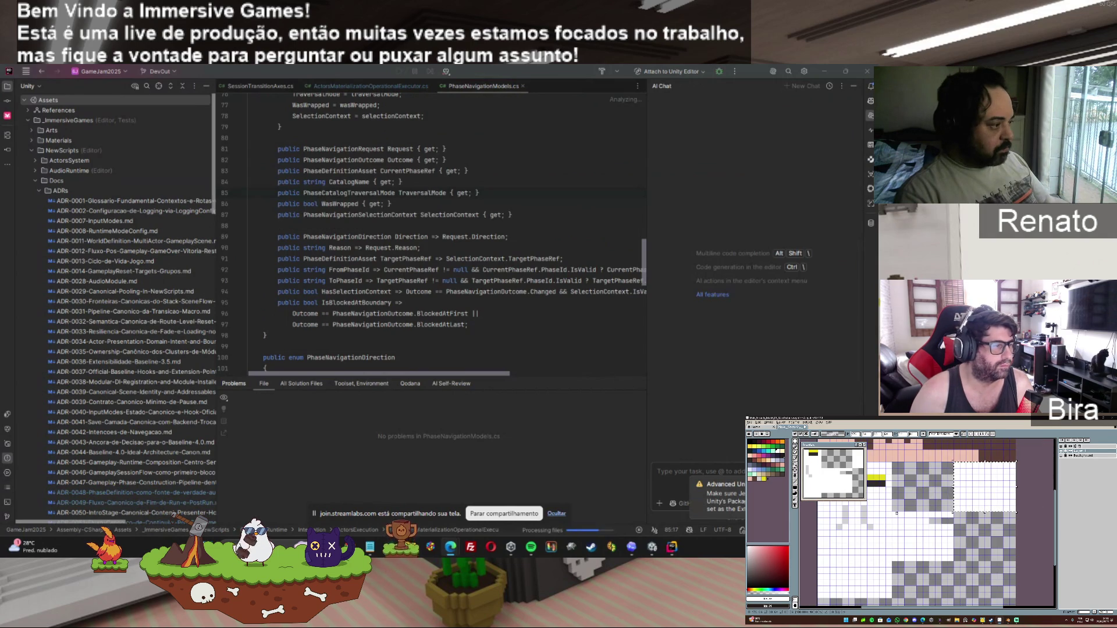
pyautogui.click(646, 370)
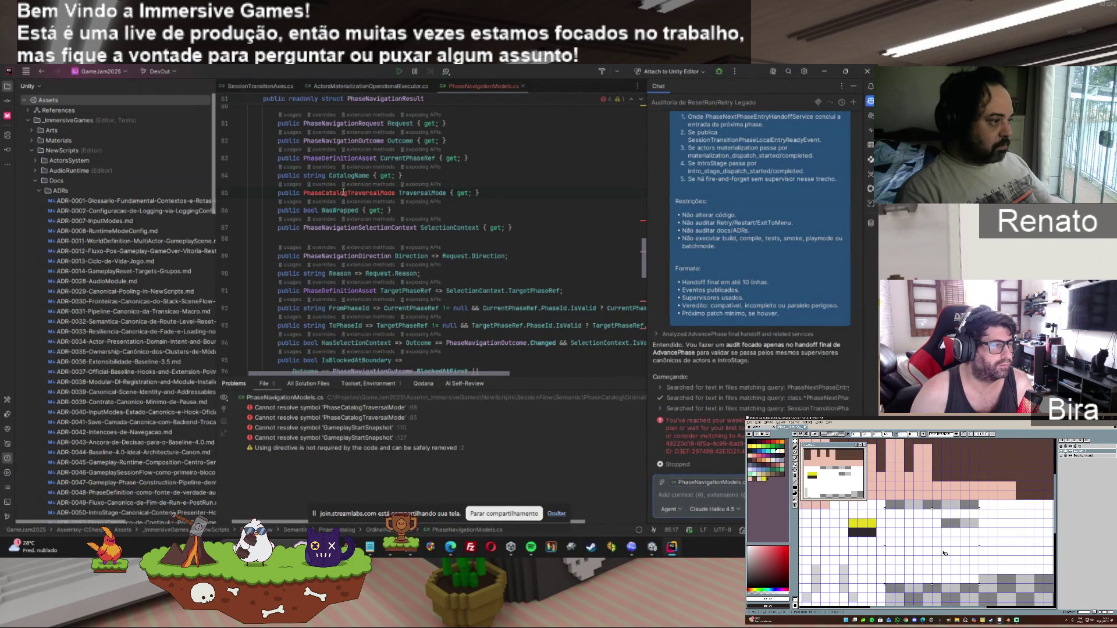
# Step: Inspect the unresolved PhaseCatalogTraversalMode type on line 85
pyautogui.click(344, 193)
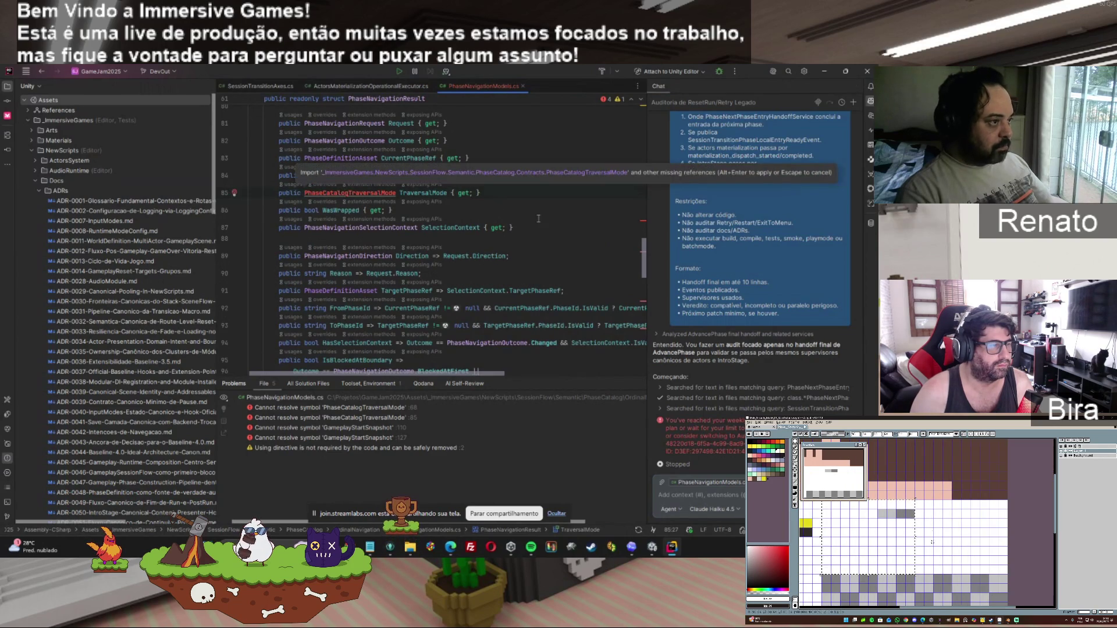
pyautogui.moveTo(645, 269); pyautogui.dragTo(646, 305)
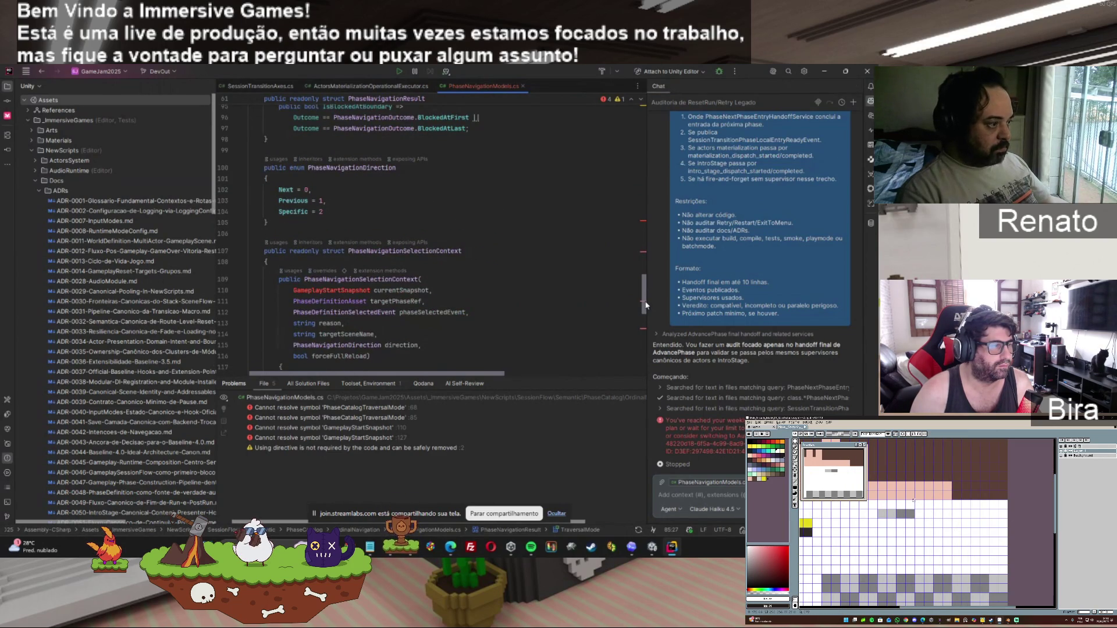
pyautogui.moveTo(646, 305)
pyautogui.mouseDown()
pyautogui.moveTo(648, 164)
pyautogui.moveTo(645, 259)
pyautogui.mouseUp()
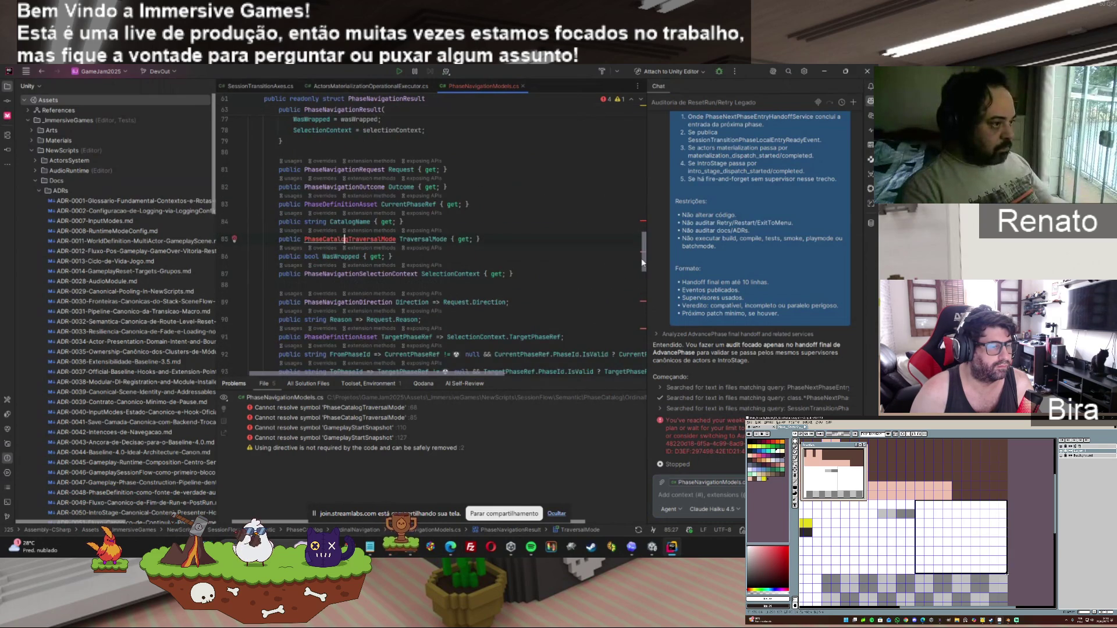
# Step: Select the TraversalMode property line, then select all four compile errors in Unity's console
pyautogui.click(297, 238)
pyautogui.tripleClick(297, 238)
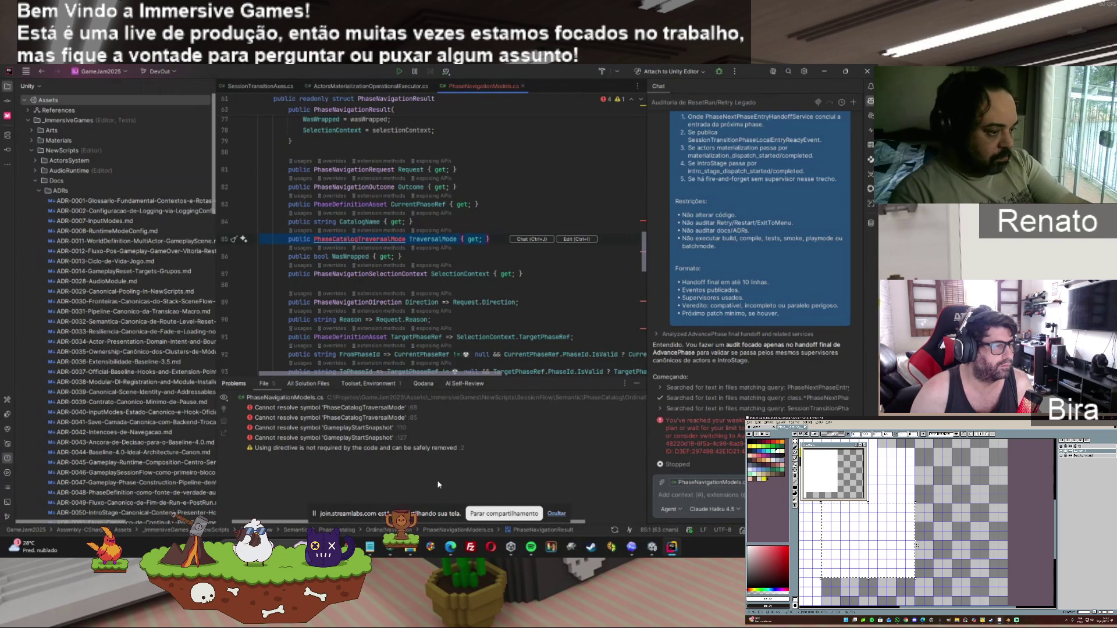
pyautogui.hotkey('alt', 'Tab')
pyautogui.keyDown('shift'); pyautogui.click(343, 436); pyautogui.keyUp('shift')
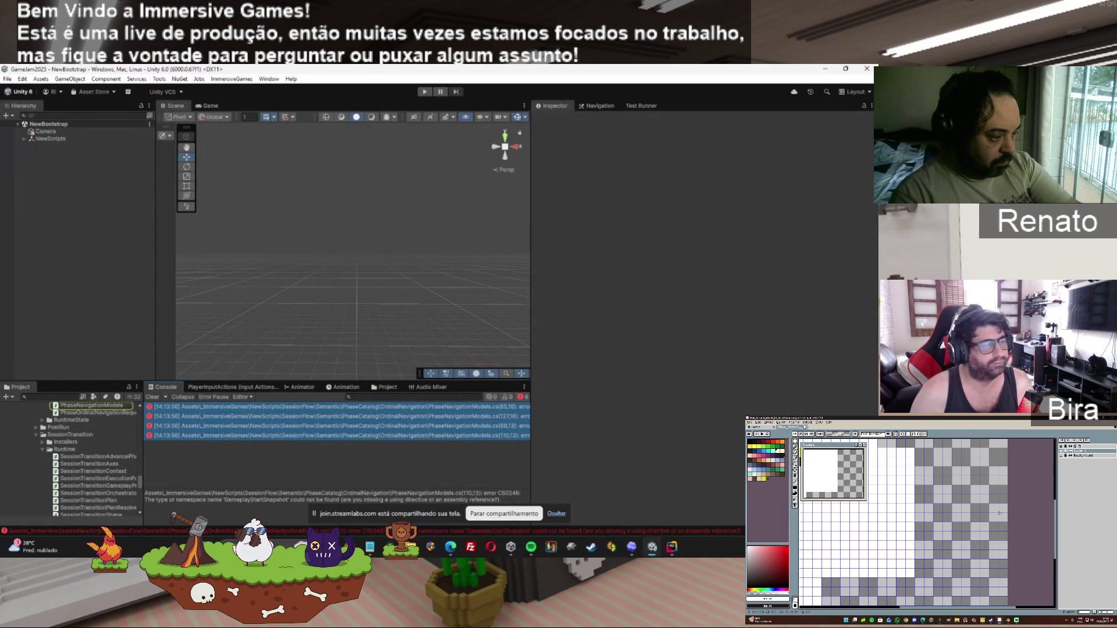
# Step: Paste the four CS0246 missing-type errors into Codex and send them, then return to Rider
pyautogui.click(630, 548)
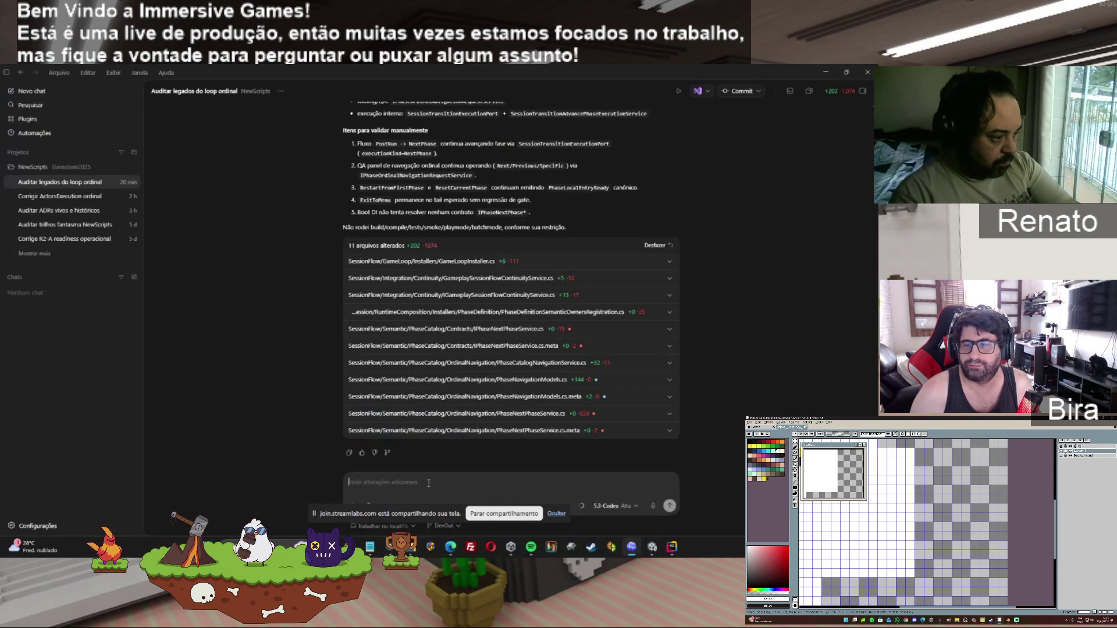
pyautogui.click(429, 483)
pyautogui.hotkey('ctrl', 'v')
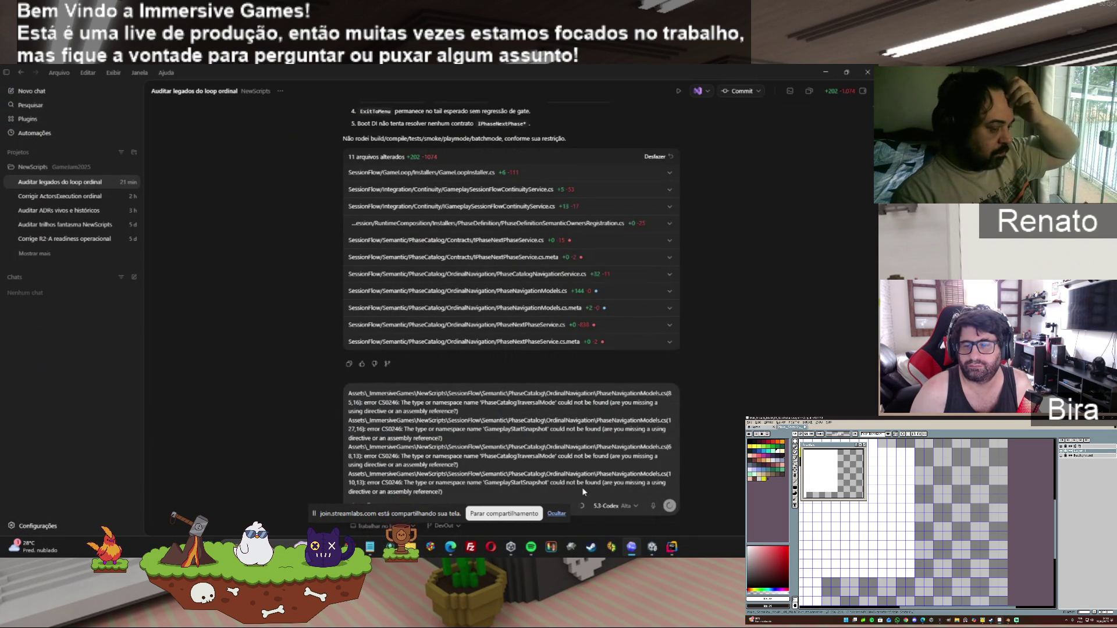
pyautogui.press('Return')
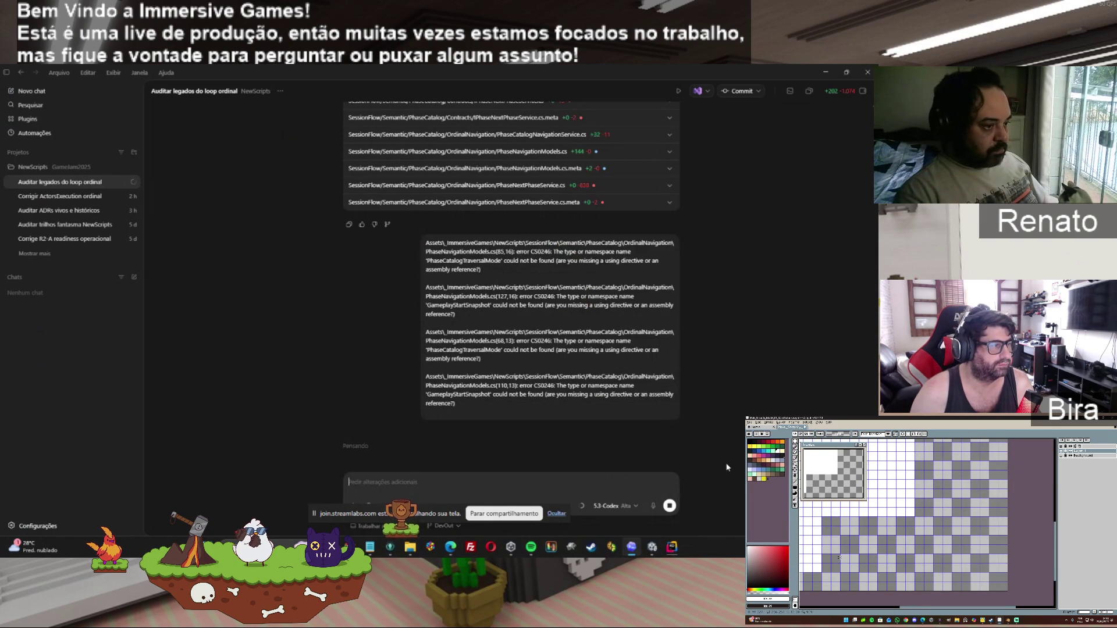
pyautogui.click(675, 547)
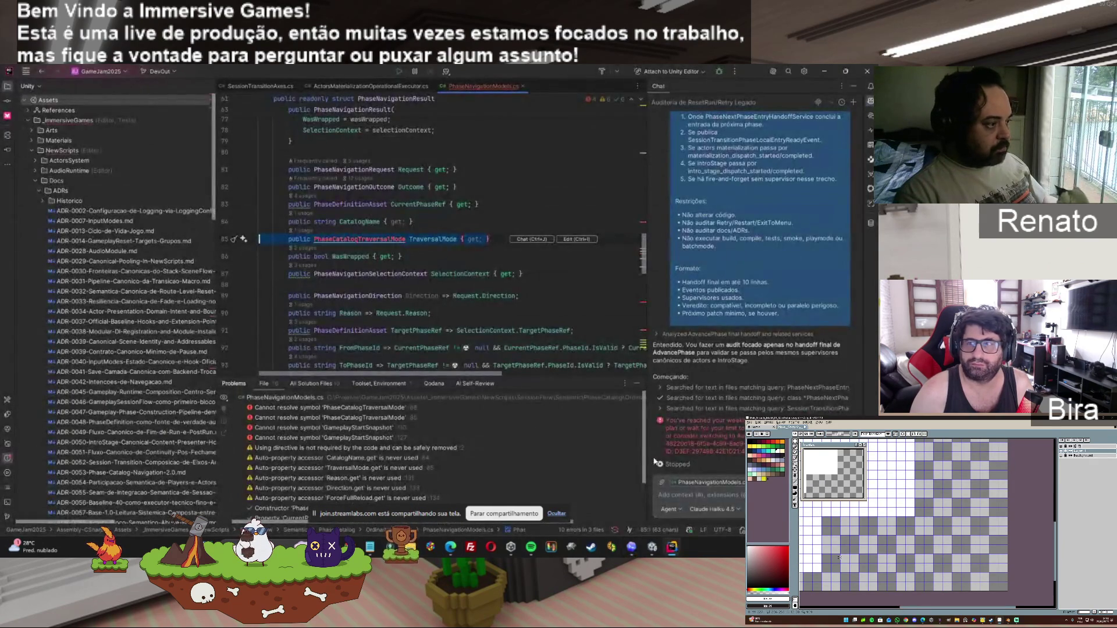
# Step: Import all missing references in PhaseNavigationModels.cs via the PhaseCatalogTraversalMode quick fix
pyautogui.click(335, 239)
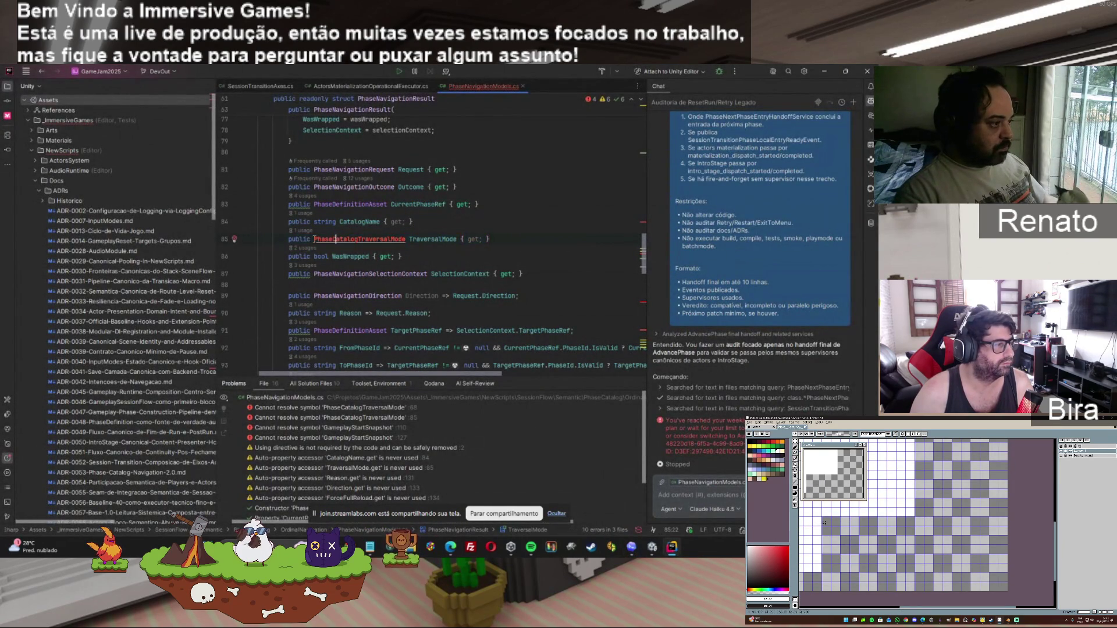
pyautogui.click(234, 240)
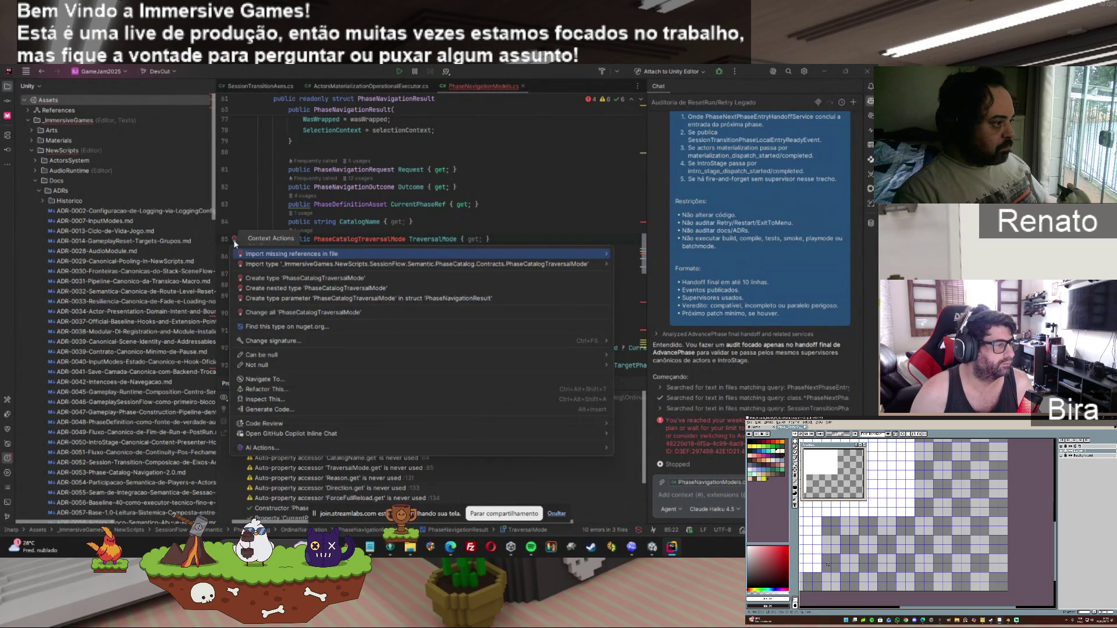
pyautogui.click(268, 253)
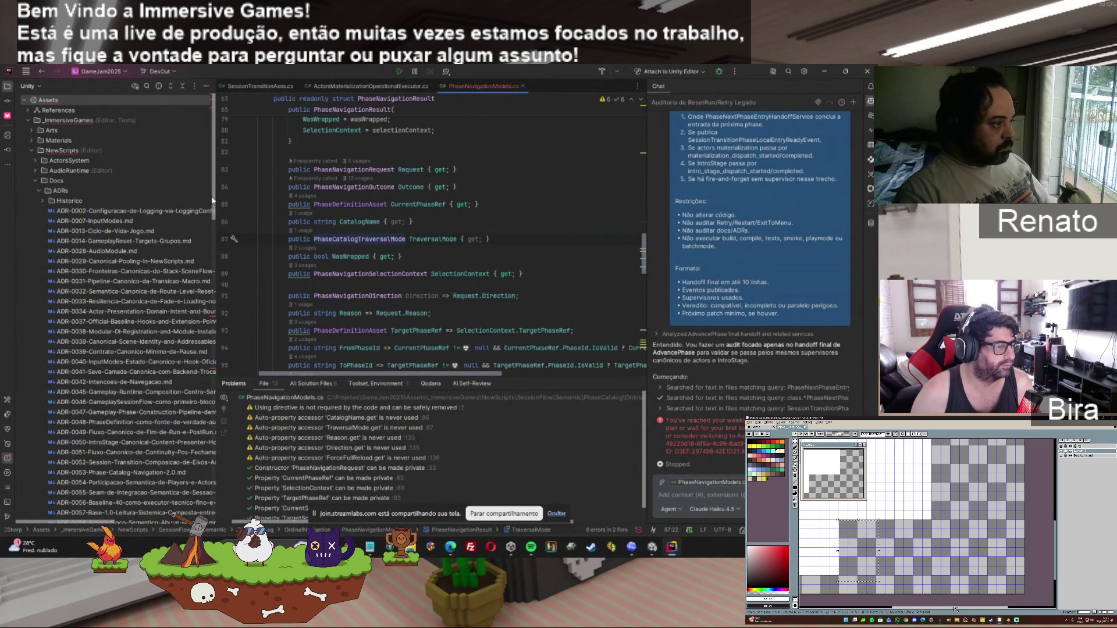
# Step: Stop the running Codex task, then bring Unity forward to recompile the scripts
pyautogui.click(632, 547)
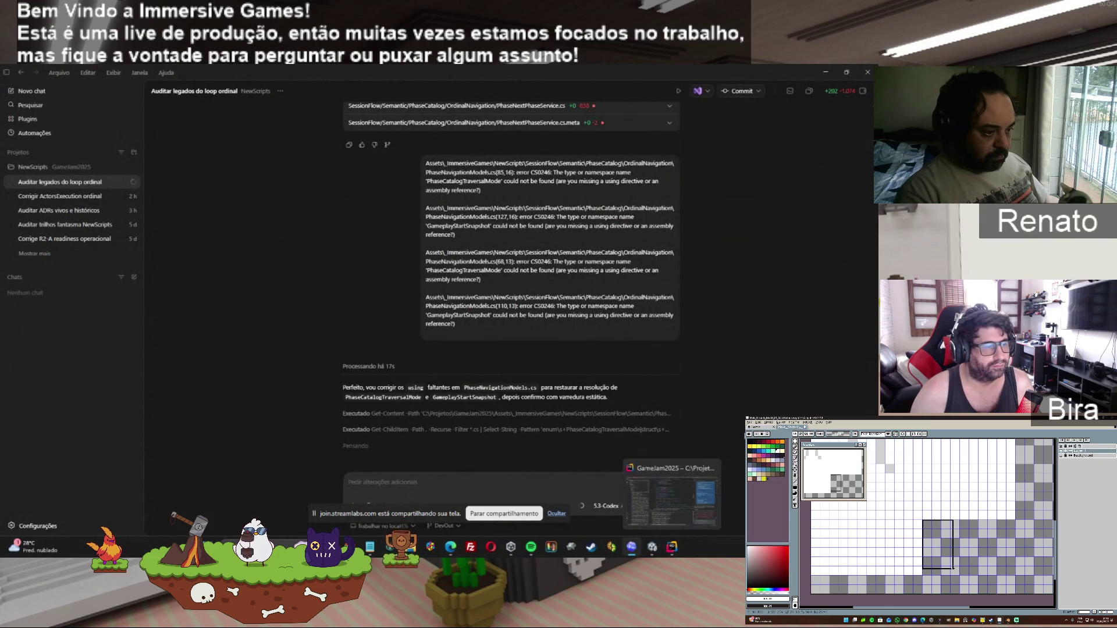
pyautogui.click(670, 505)
pyautogui.click(672, 547)
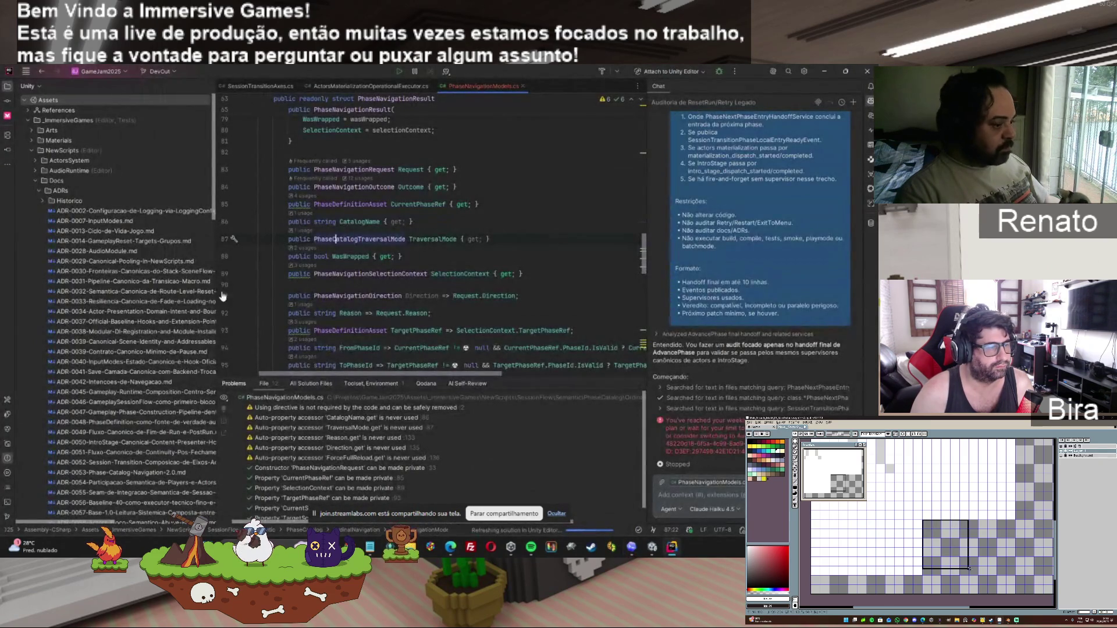
pyautogui.click(653, 550)
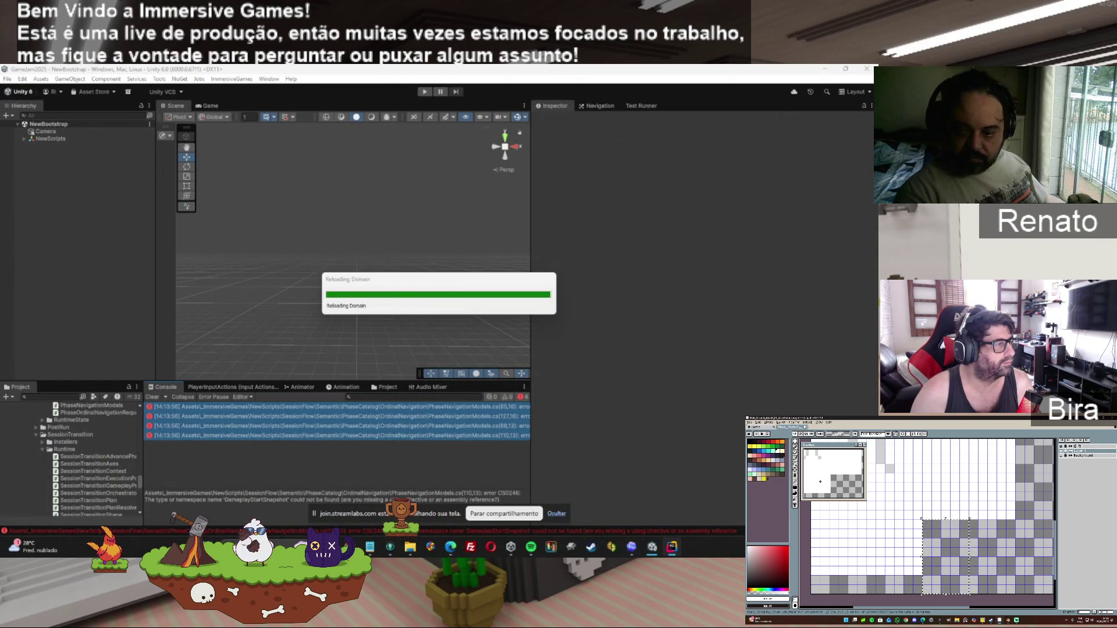
# Step: Let Unity finish recompiling cleanly, then enter Play mode to the 'All You Can Devour' main menu
pyautogui.click(796, 480)
pyautogui.click(952, 546)
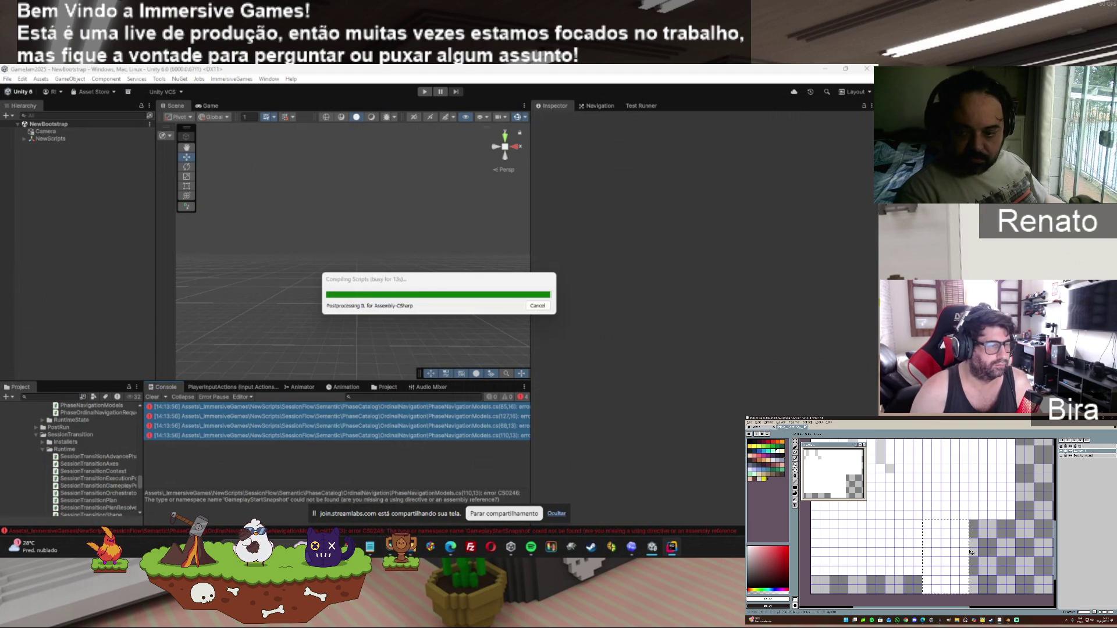
pyautogui.moveTo(961, 553); pyautogui.dragTo(1005, 550)
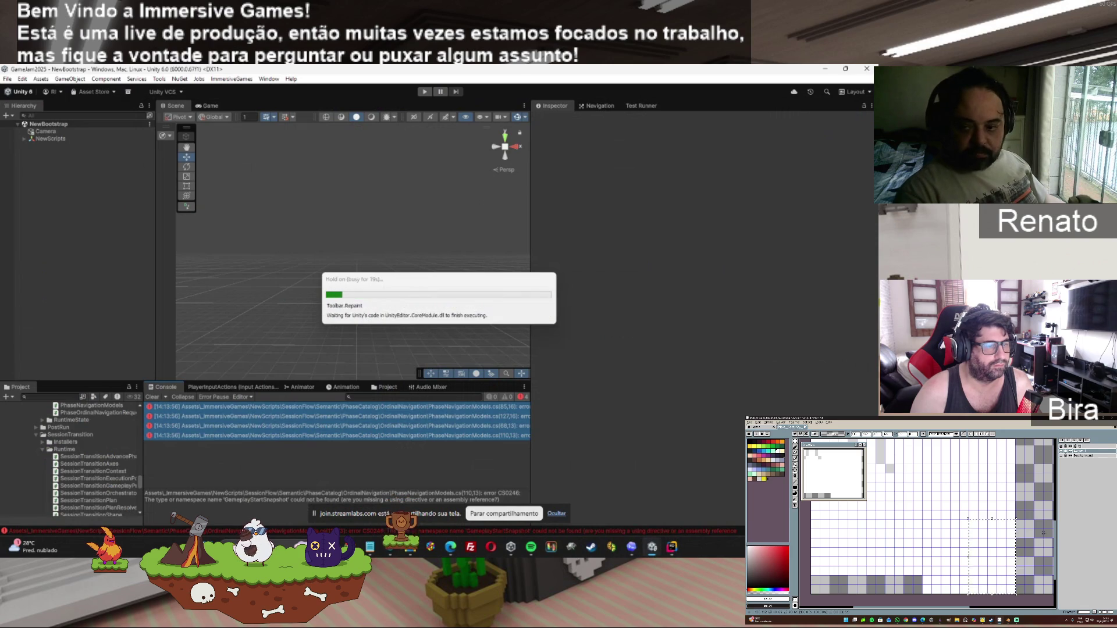
pyautogui.click(1051, 545)
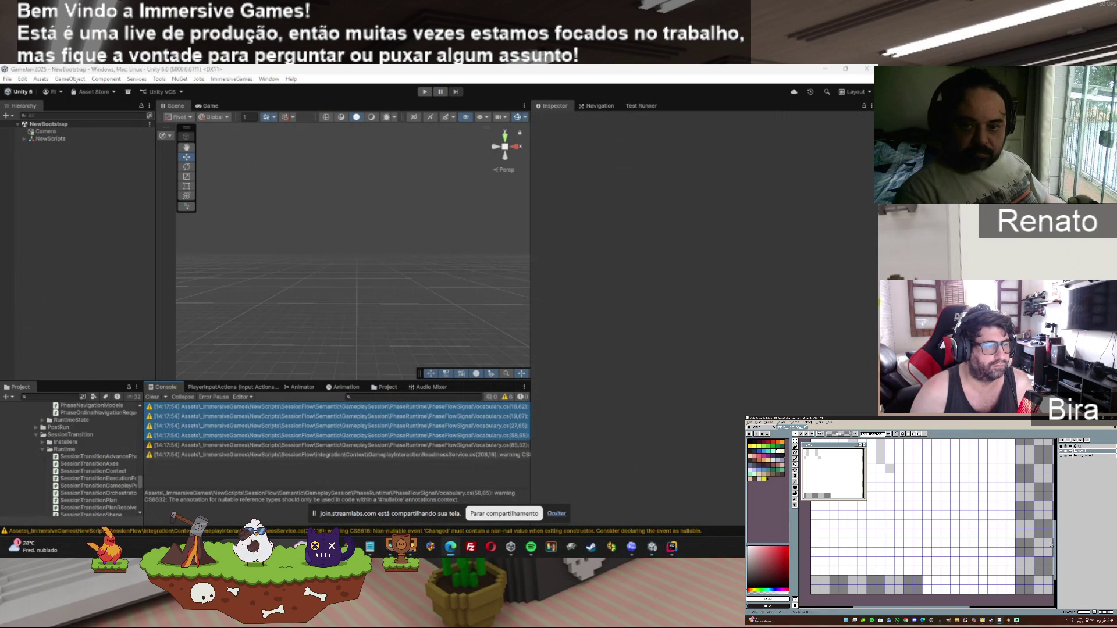
pyautogui.scroll(10, 1056, 551)
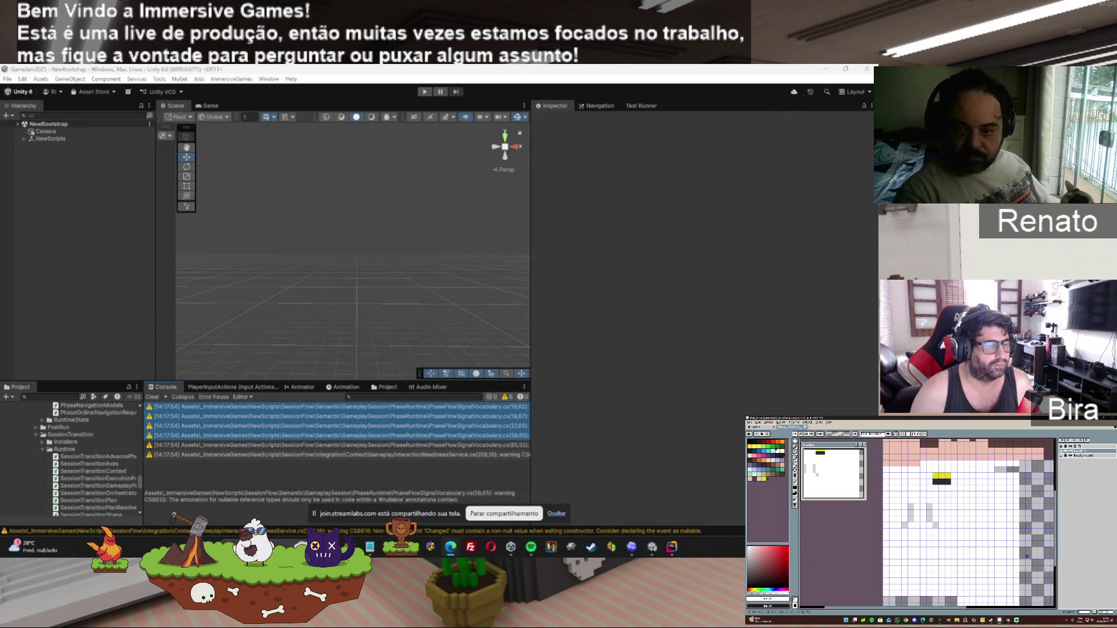
pyautogui.scroll(-2, 1029, 554)
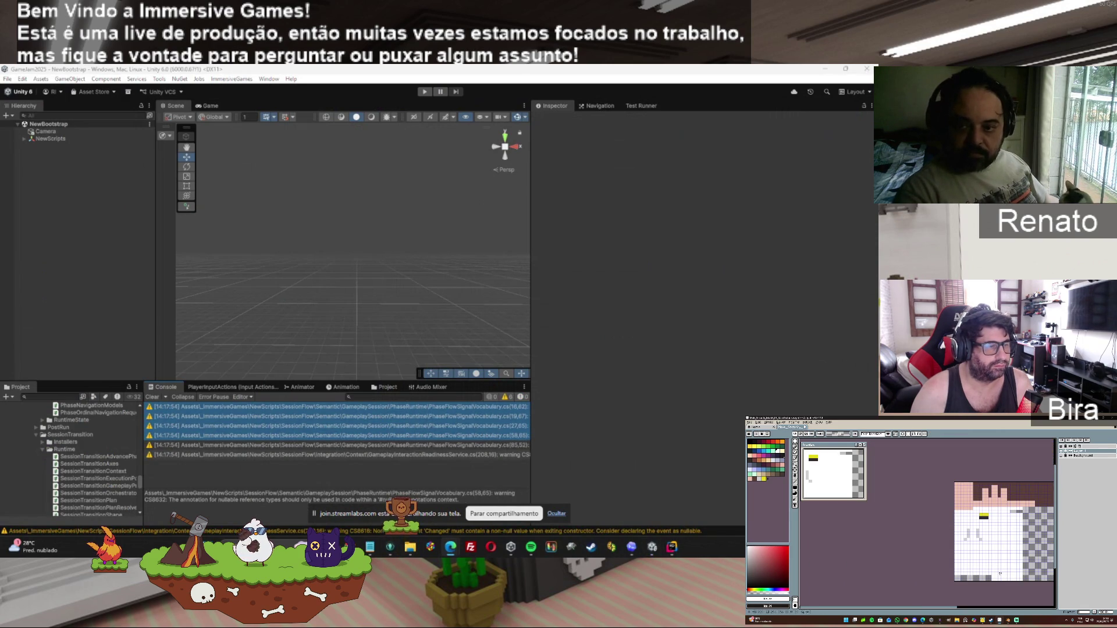
pyautogui.moveTo(937, 610); pyautogui.dragTo(983, 606)
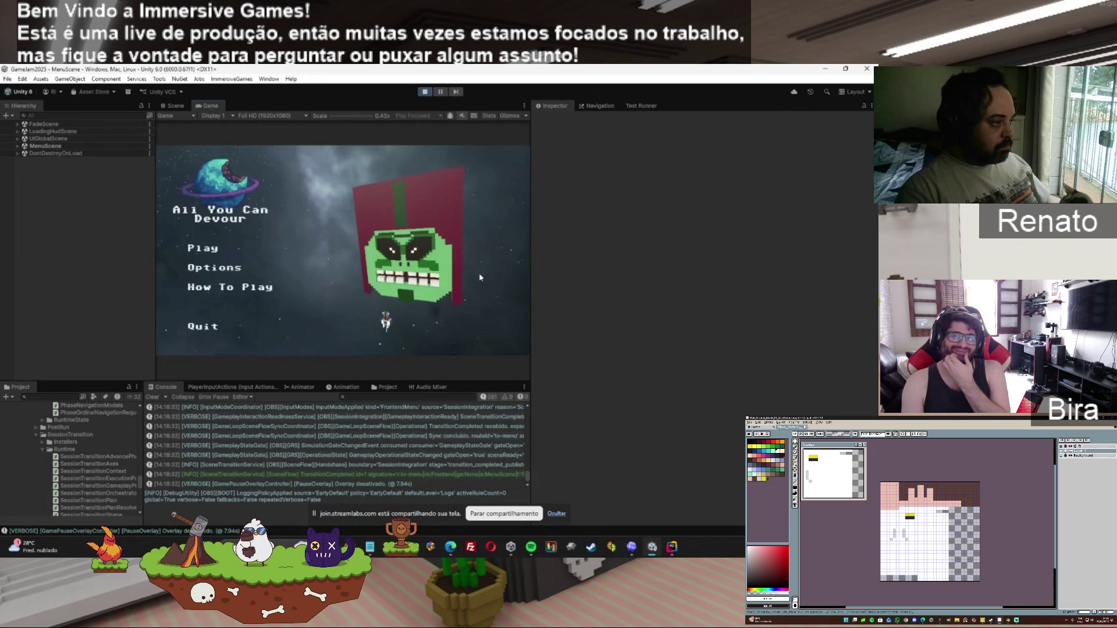
# Step: Start a new game, advance QA navigation through the phases and IntroStage, and force a victory
pyautogui.click(201, 249)
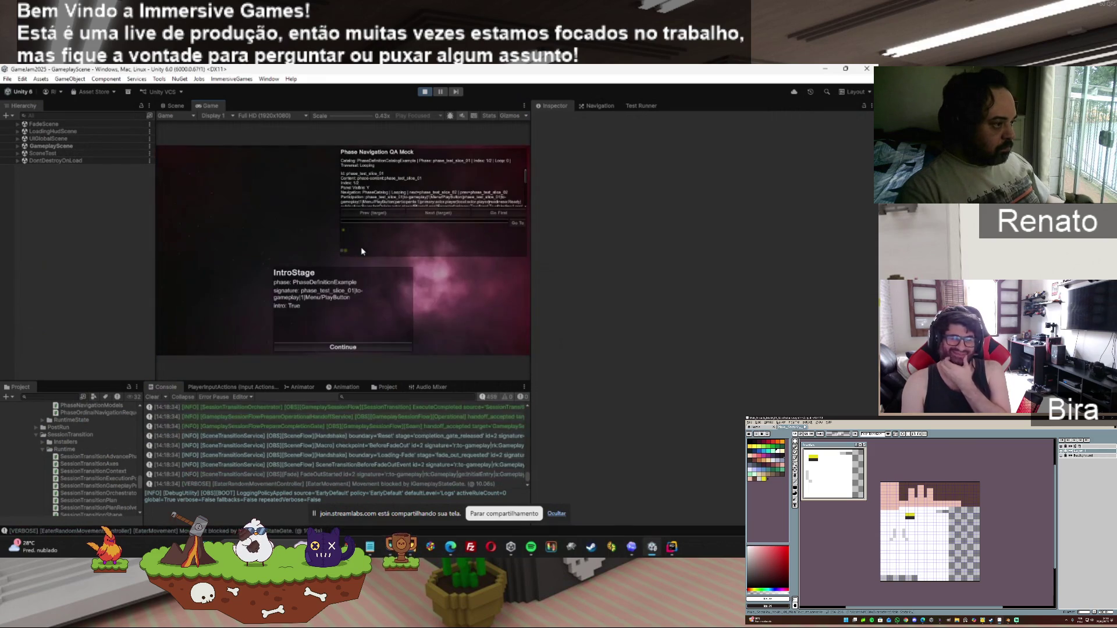
pyautogui.click(346, 345)
pyautogui.click(431, 214)
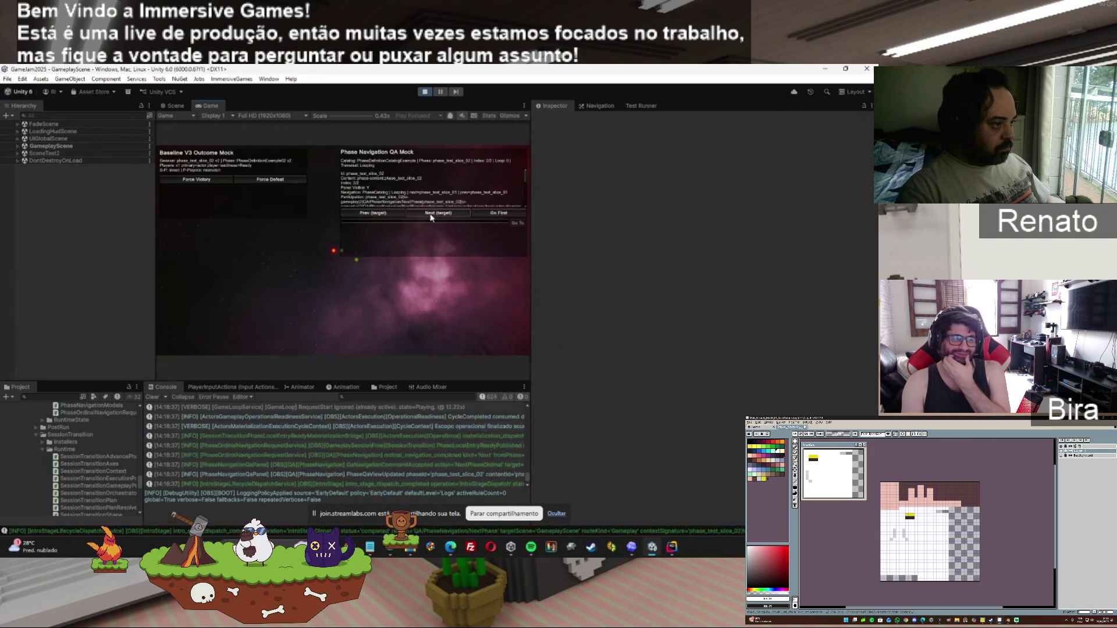
pyautogui.click(430, 214)
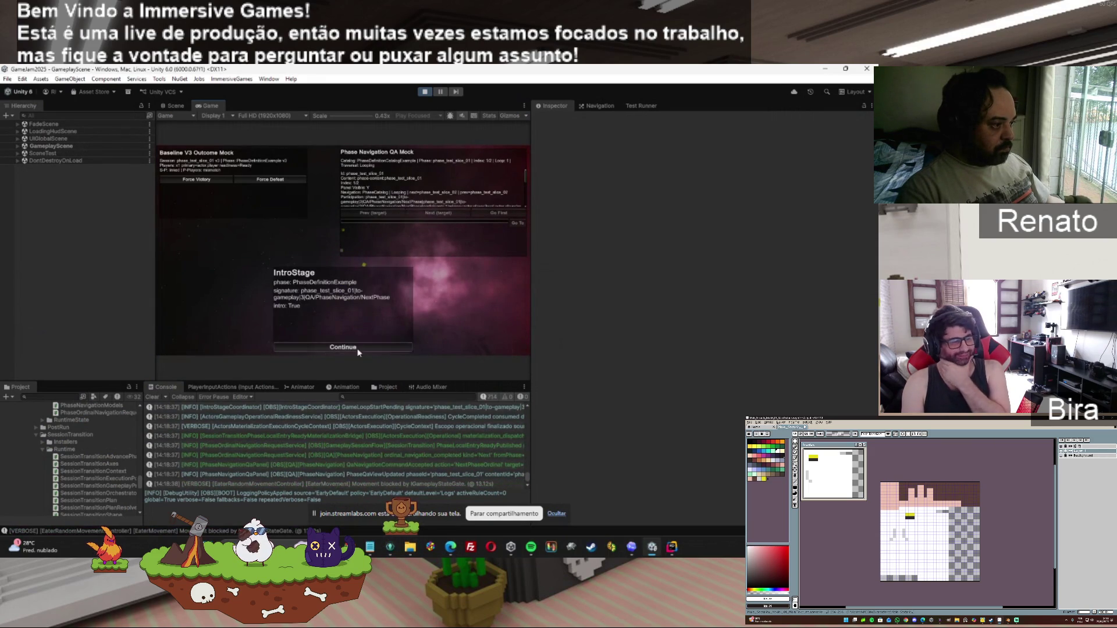
pyautogui.click(358, 349)
pyautogui.click(439, 214)
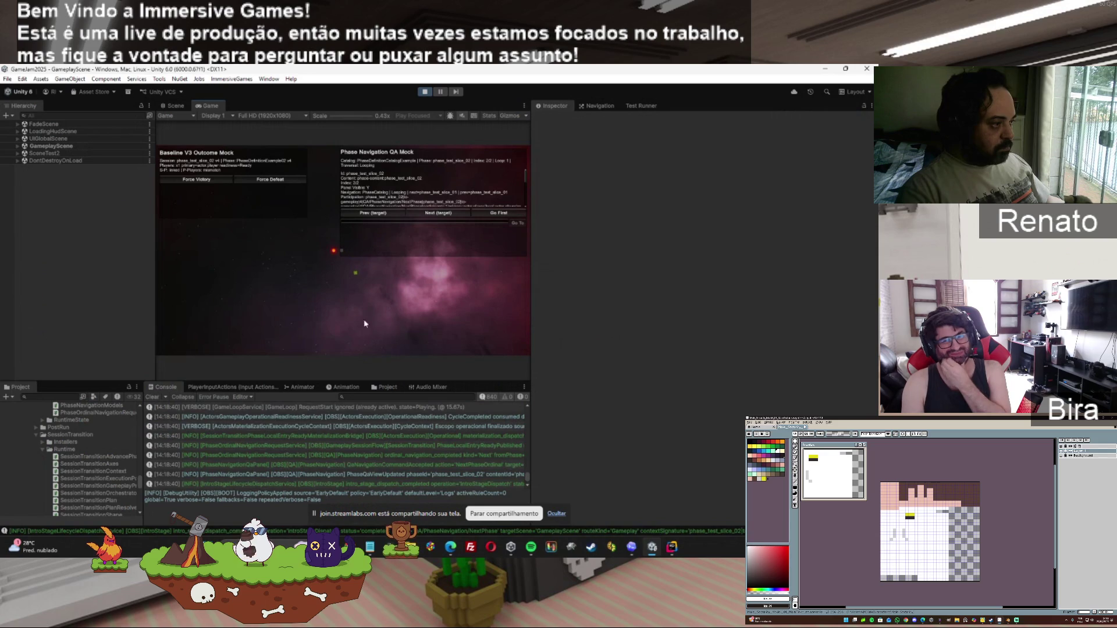
pyautogui.click(196, 180)
# Step: Restart from the victory screen, force another victory, and continue past RunResultStage into the restarted IntroStage
pyautogui.click(326, 237)
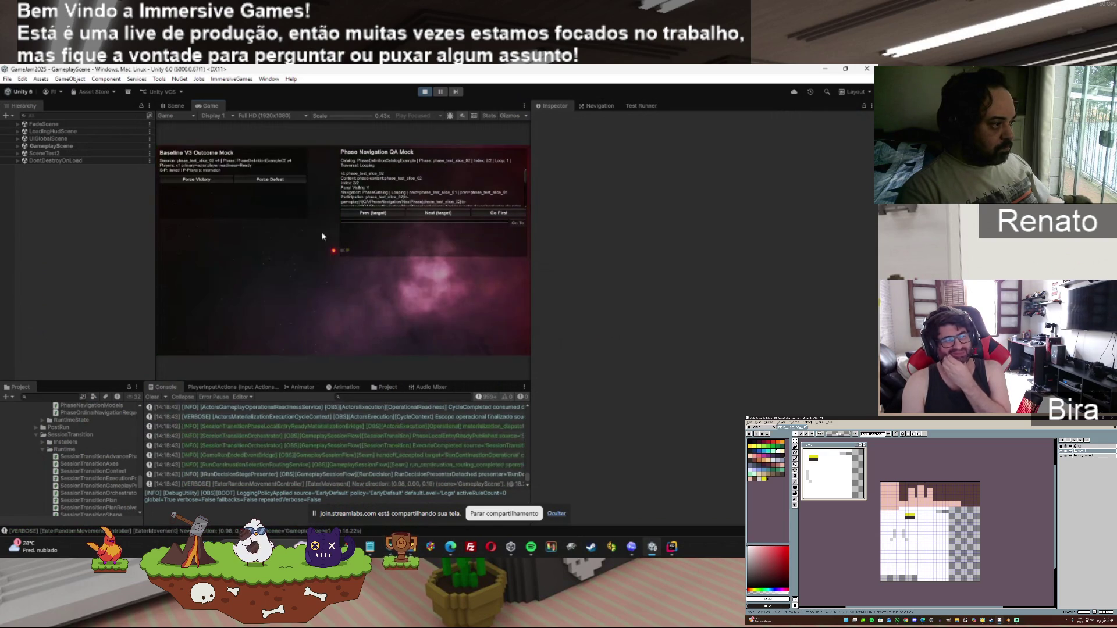
pyautogui.click(436, 212)
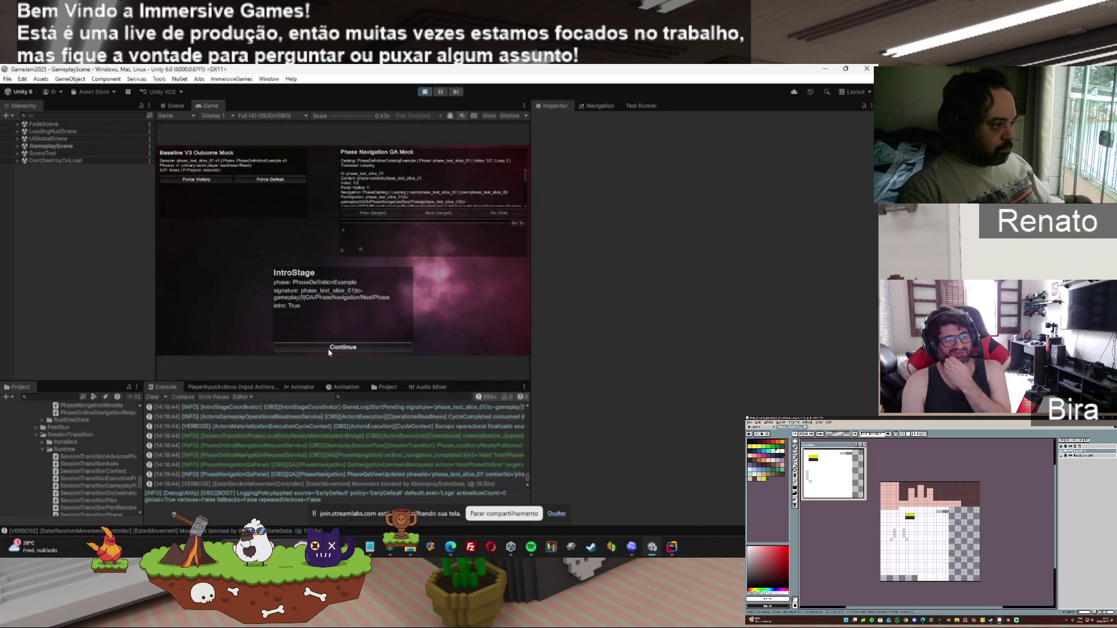
pyautogui.click(329, 348)
pyautogui.click(196, 180)
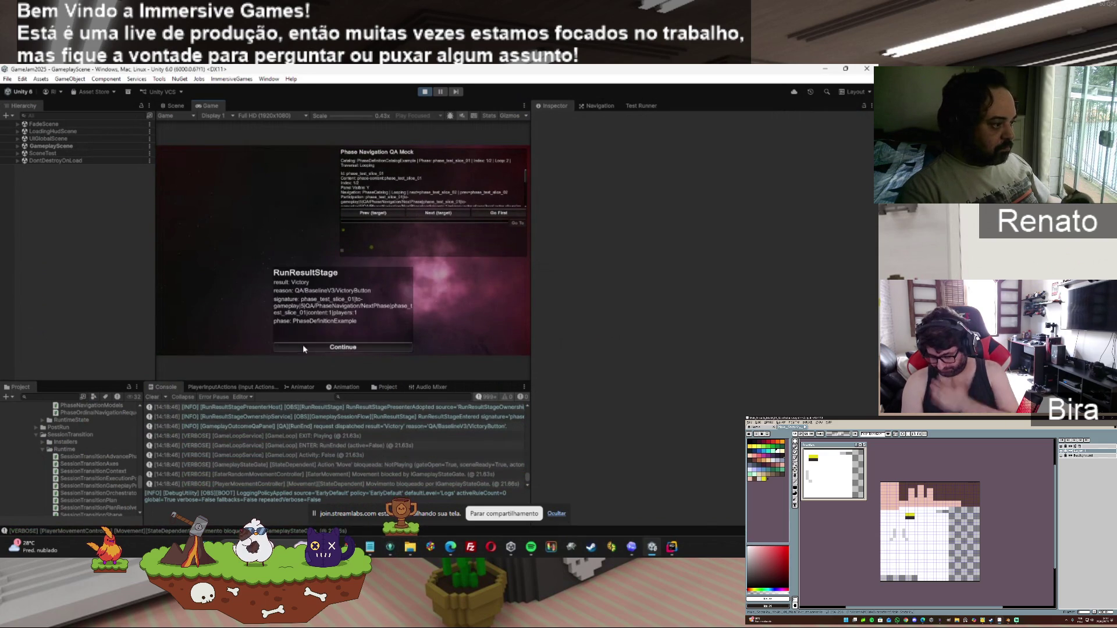
pyautogui.click(303, 347)
pyautogui.click(373, 347)
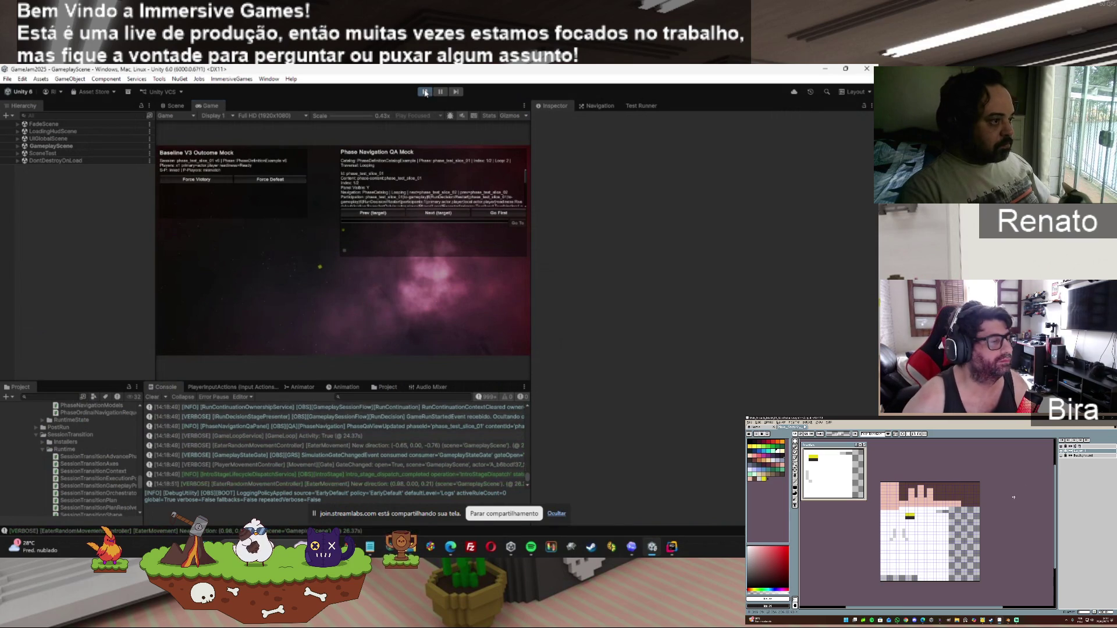
# Step: Stop play mode and switch over to the FullLog.txt log file
pyautogui.hotkey('ctrl', 'p')
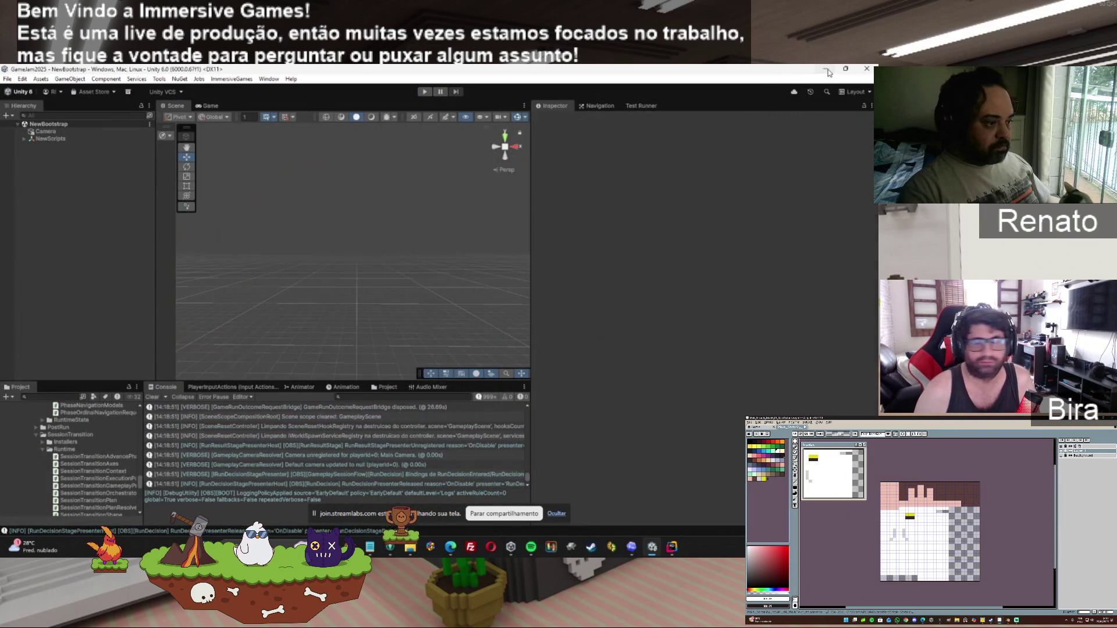
pyautogui.hotkey('alt', 'Tab')
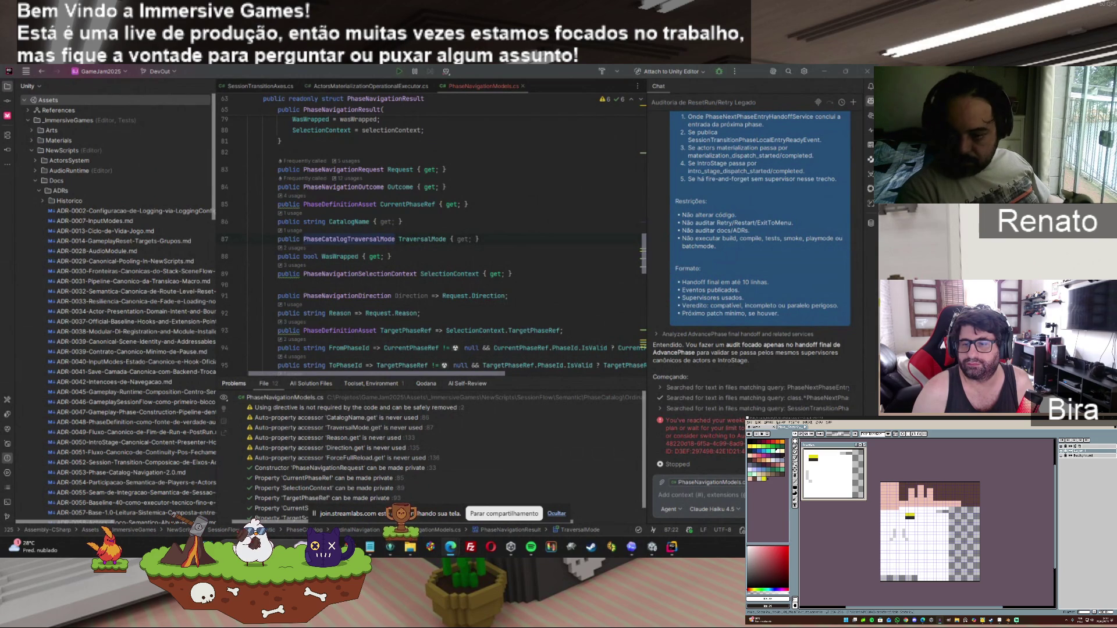
pyautogui.click(652, 547)
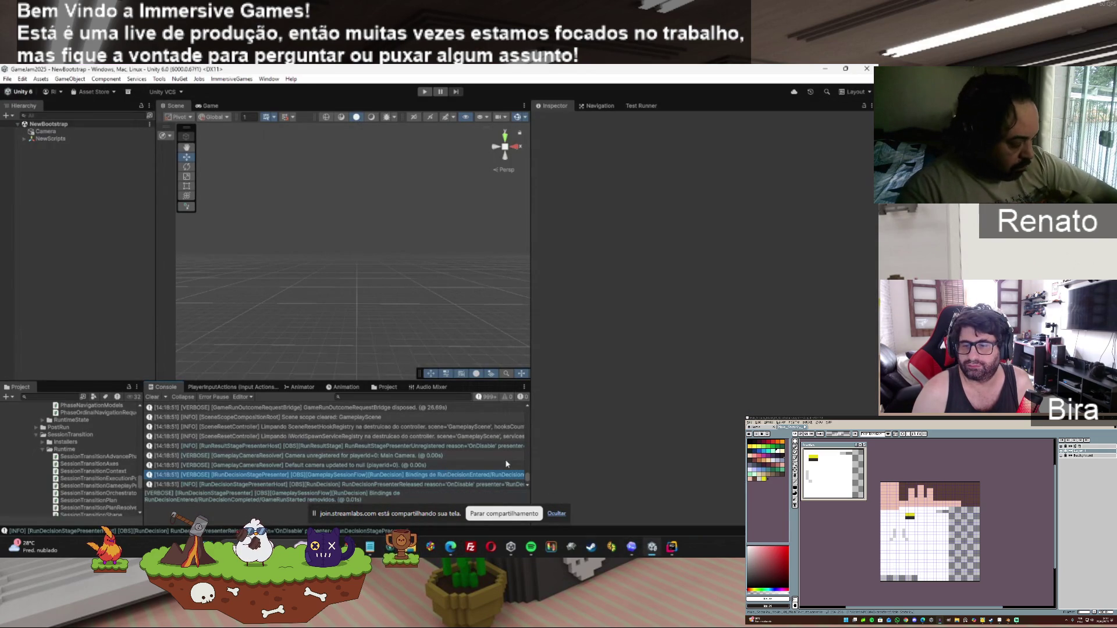
pyautogui.hotkey('alt', 'Tab')
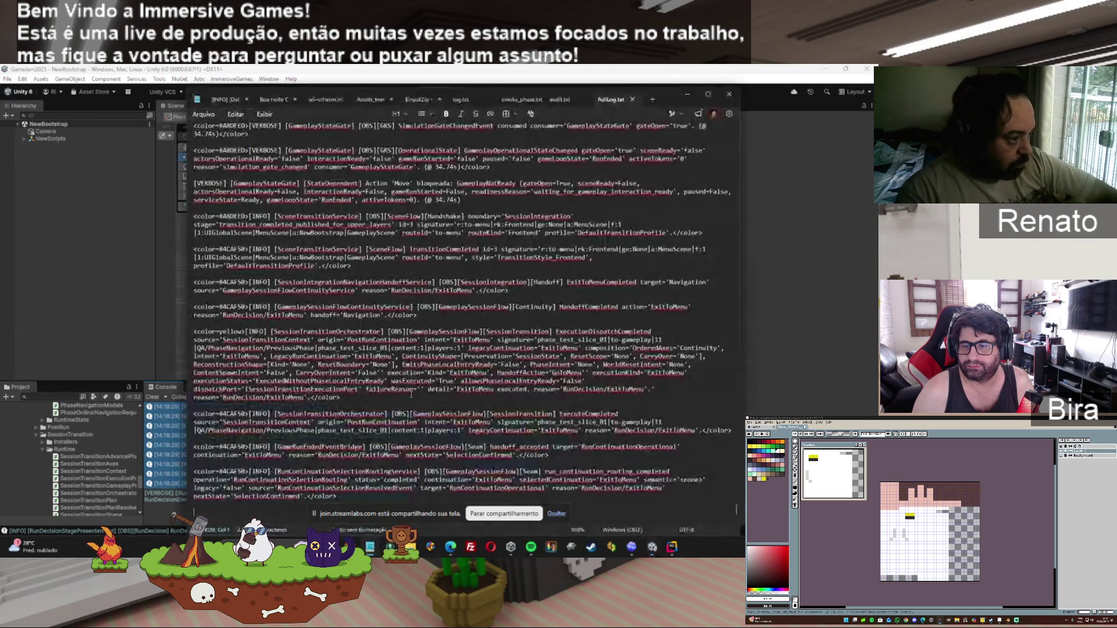
# Step: Replace FullLog.txt's contents with the copied console log, save it, and open its Evidence folder
pyautogui.hotkey('ctrl', 'a')
pyautogui.hotkey('ctrl', 'v')
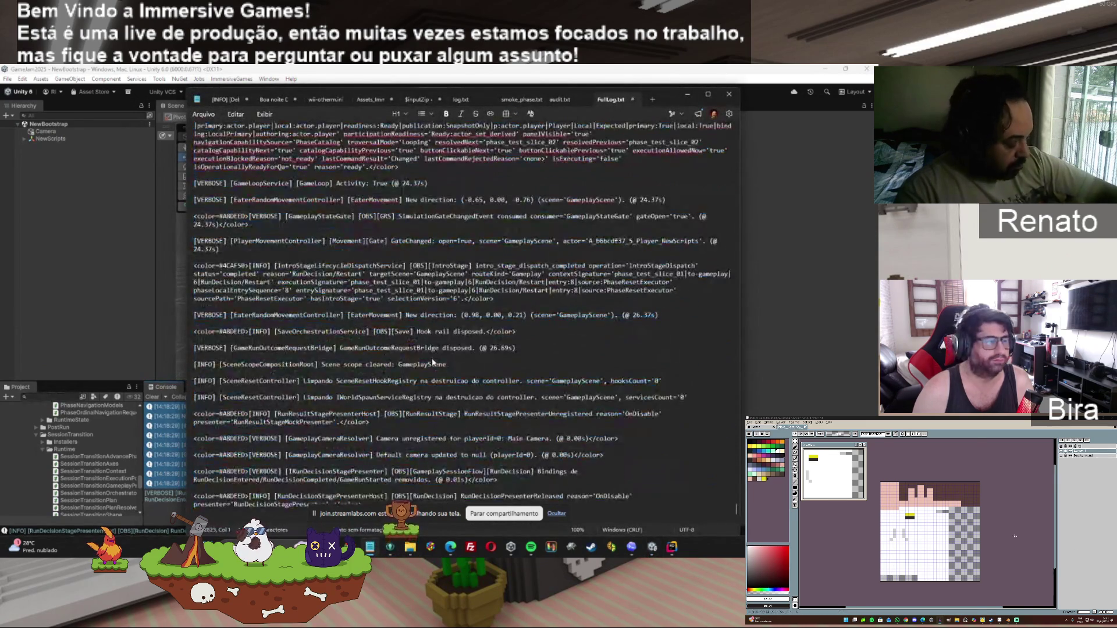
pyautogui.hotkey('ctrl', 's')
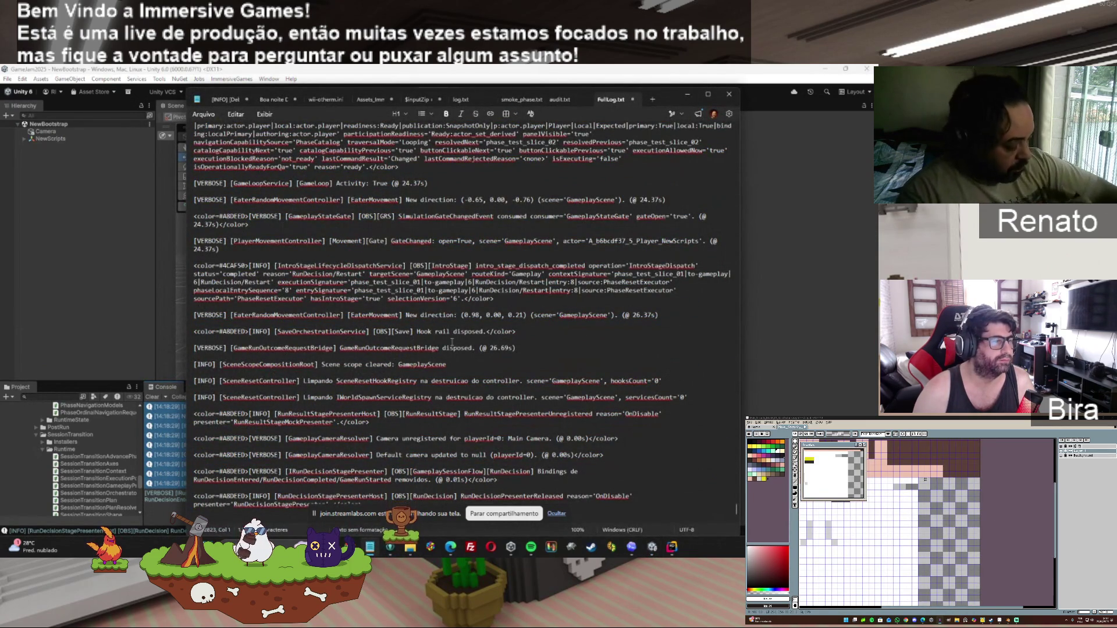
pyautogui.click(402, 547)
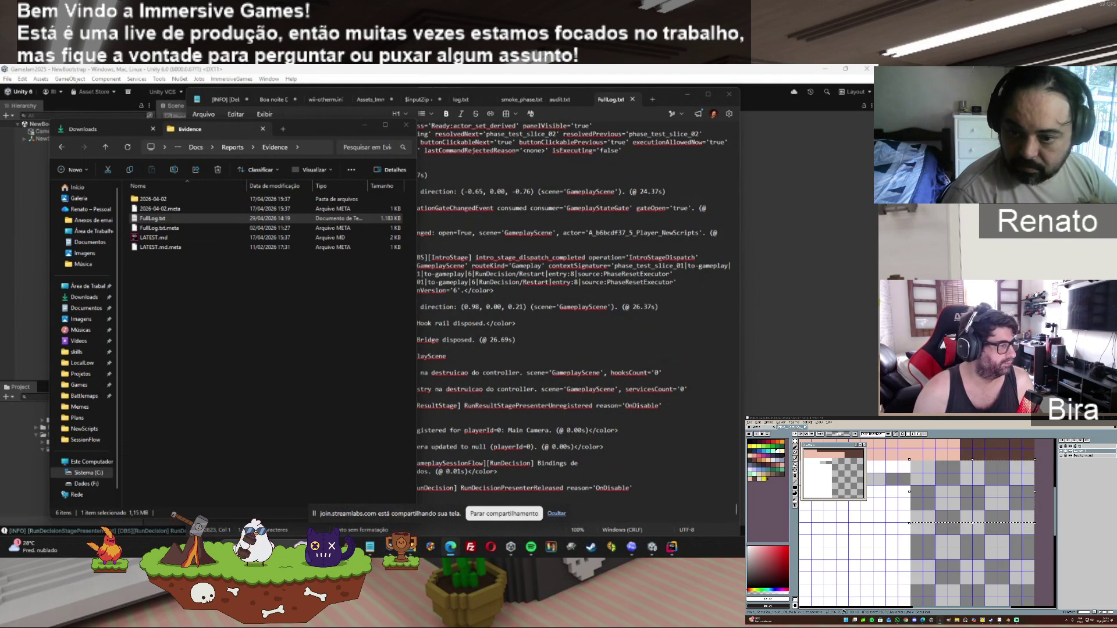
pyautogui.click(760, 605)
pyautogui.click(806, 566)
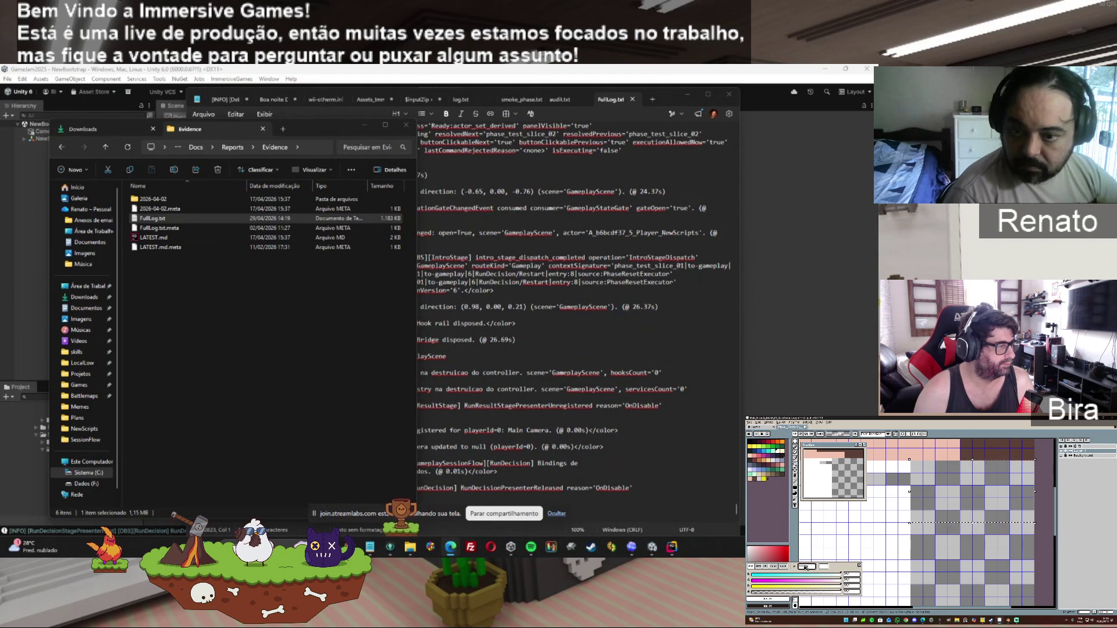
pyautogui.click(786, 568)
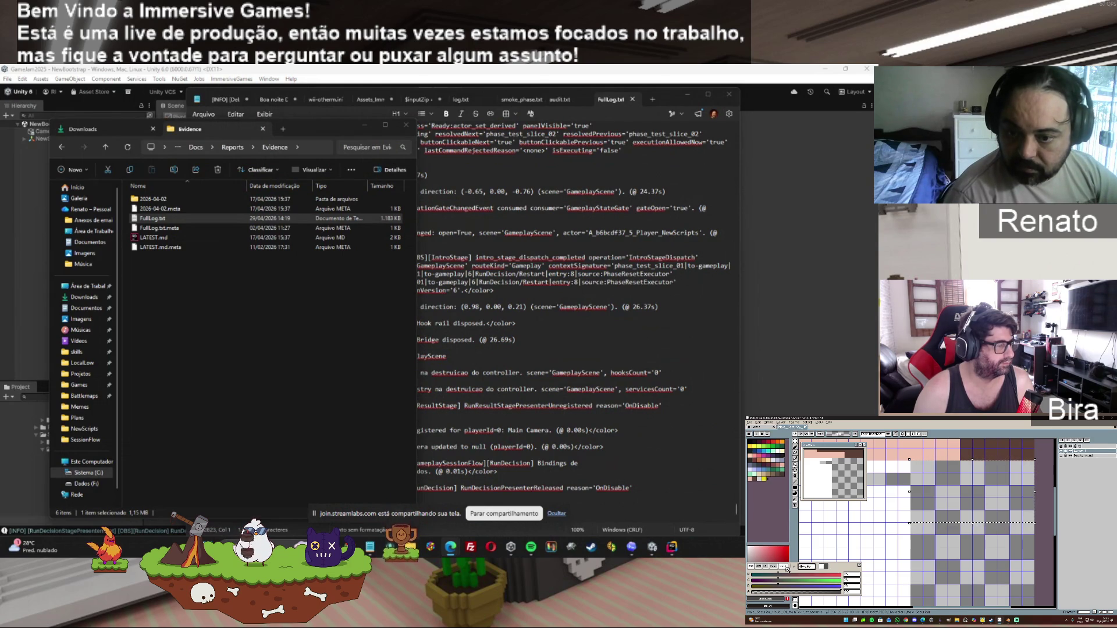
pyautogui.click(767, 566)
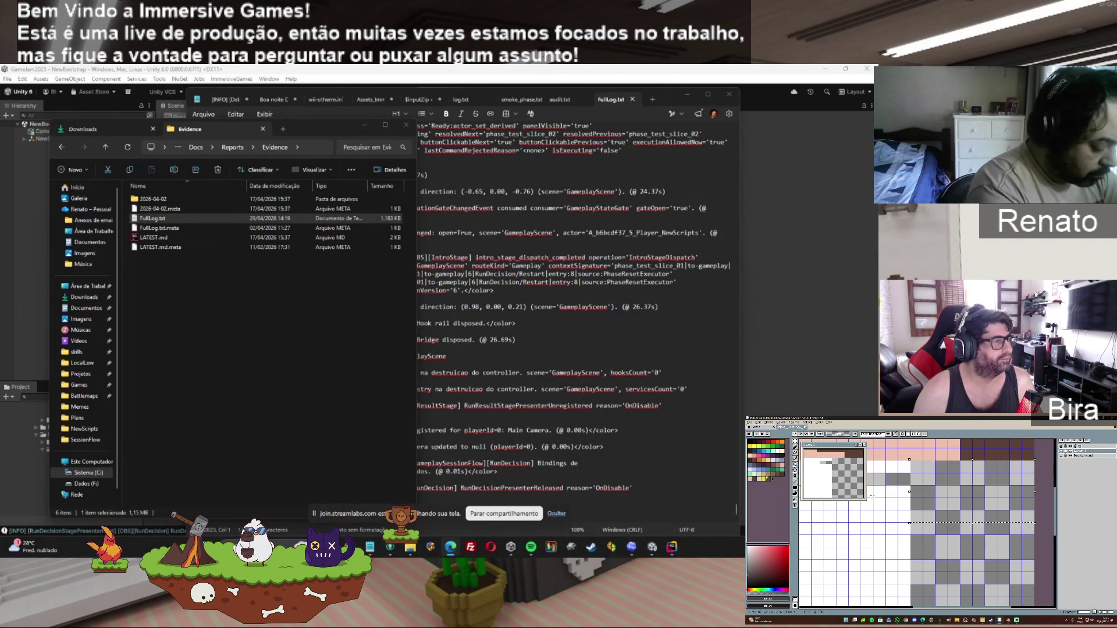
pyautogui.click(796, 488)
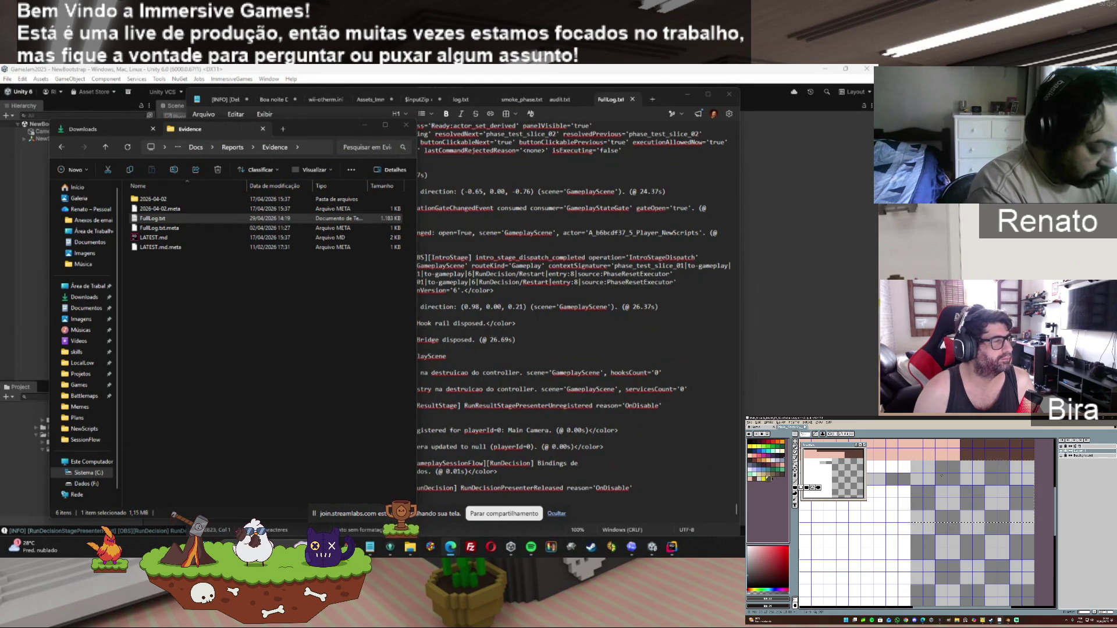
pyautogui.scroll(1, 913, 465)
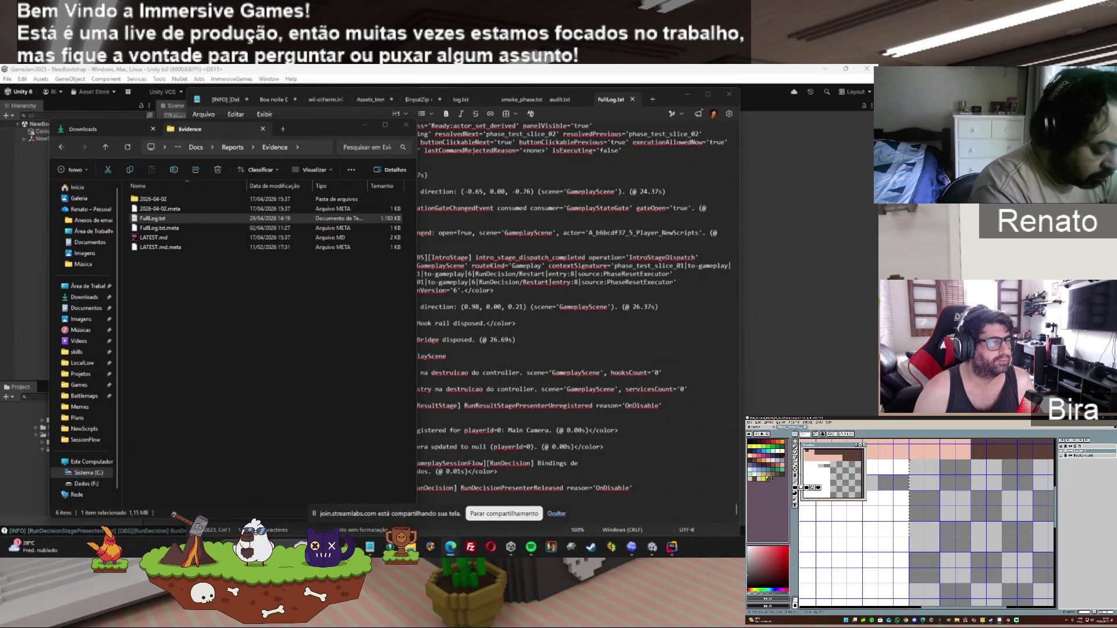
pyautogui.moveTo(1015, 485); pyautogui.dragTo(1030, 493)
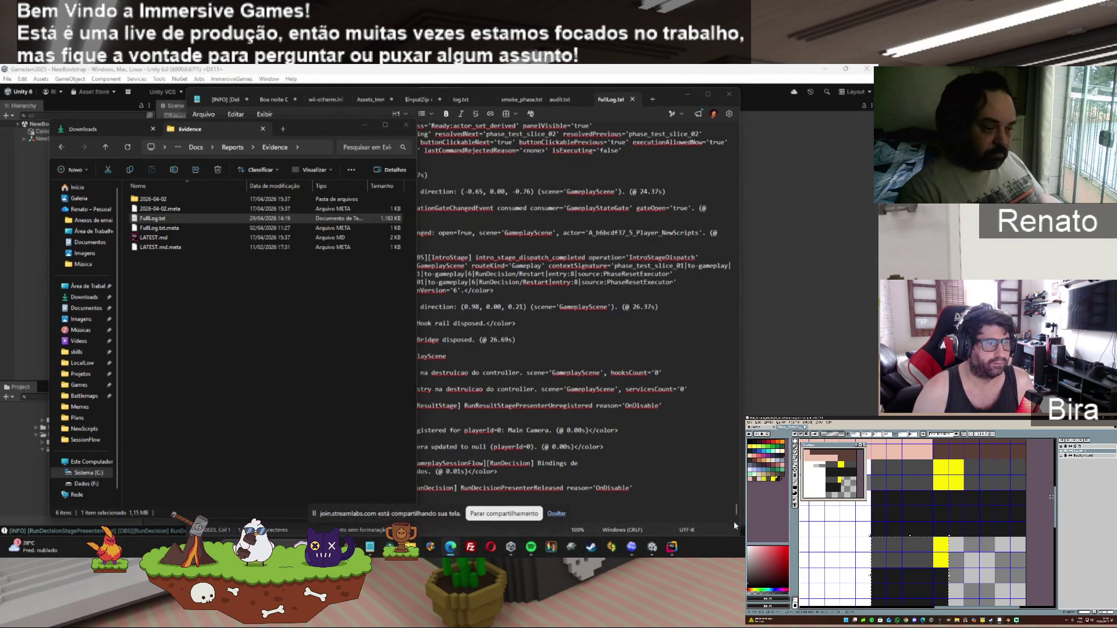
# Step: Bring the Codex chat back and open the prompt box's context menu
pyautogui.click(631, 547)
pyautogui.rightClick(441, 433)
# Step: Submit the prepared prompt to remove RunContinuation's legacy Retry compat, then dismiss the CCleaner notification
pyautogui.click(453, 478)
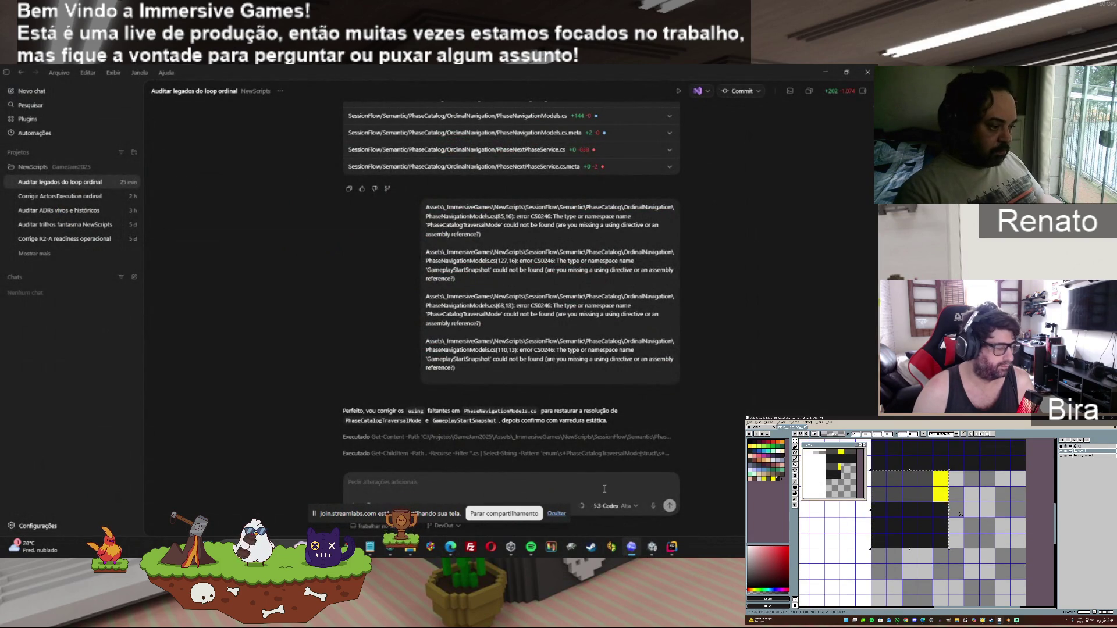
pyautogui.hotkey('ctrl', 'v')
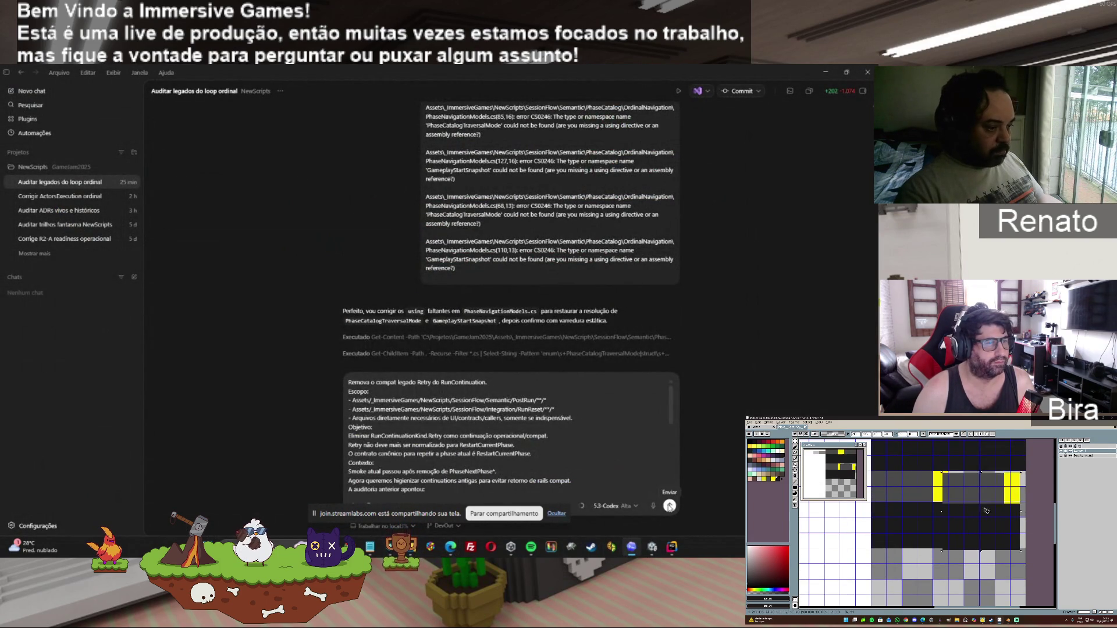
pyautogui.click(669, 505)
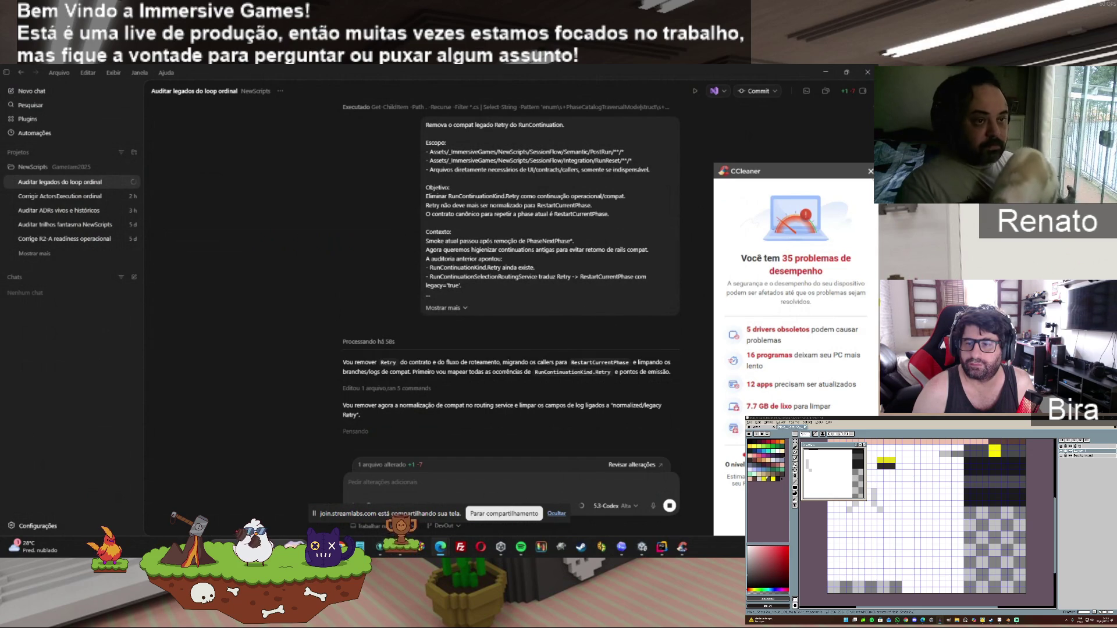
pyautogui.click(871, 172)
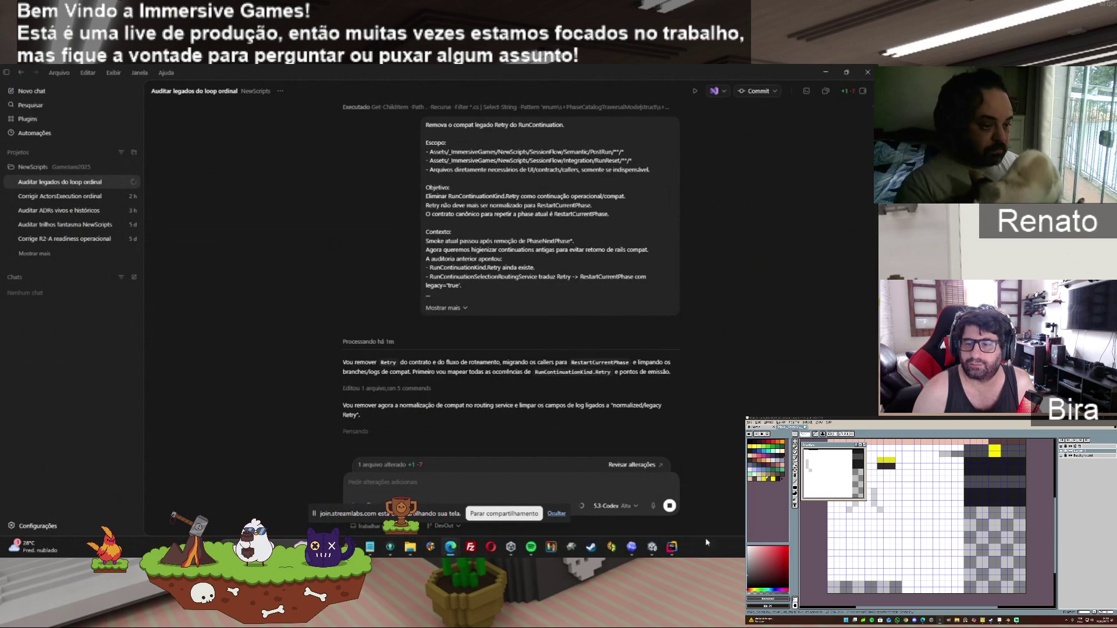
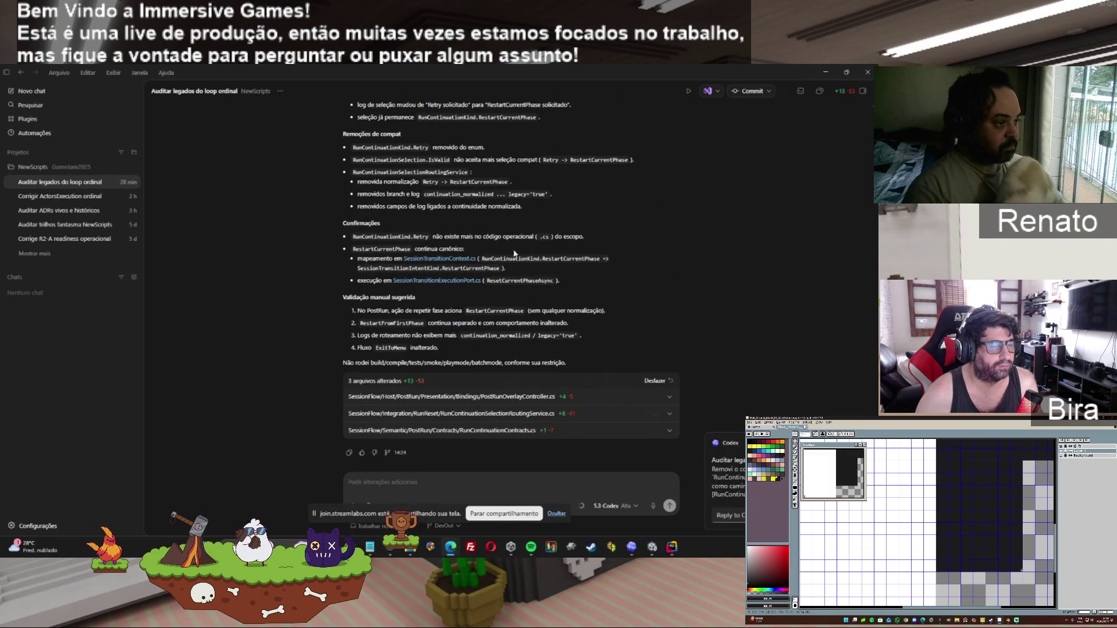
# Step: Copy Codex's summary of the RunContinuationKind.Retry removal, then close Codex
pyautogui.click(348, 452)
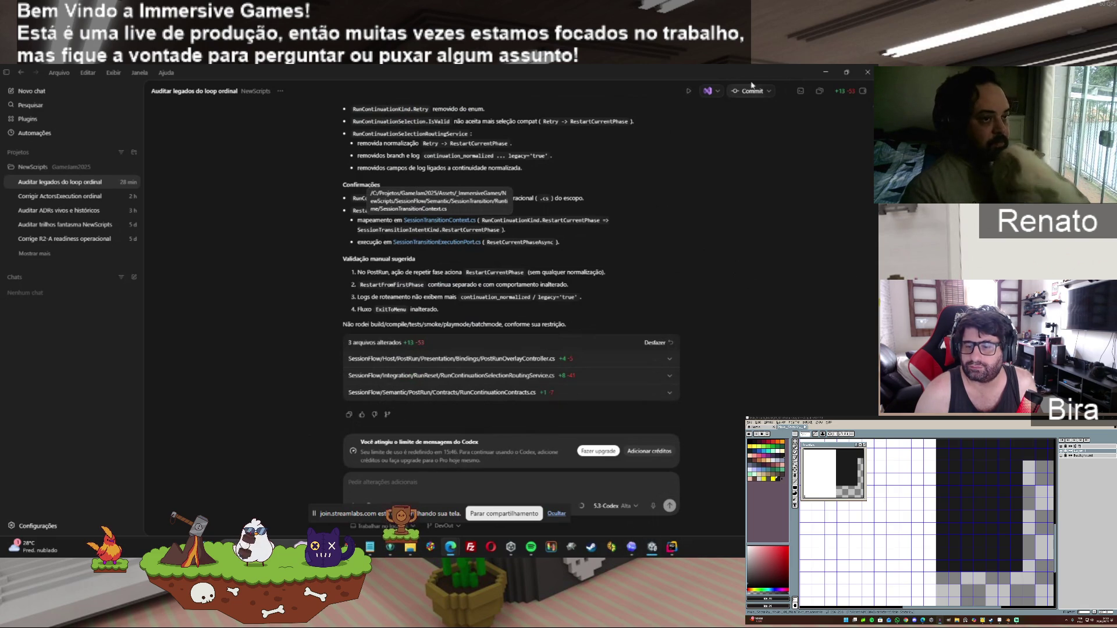
pyautogui.click(868, 72)
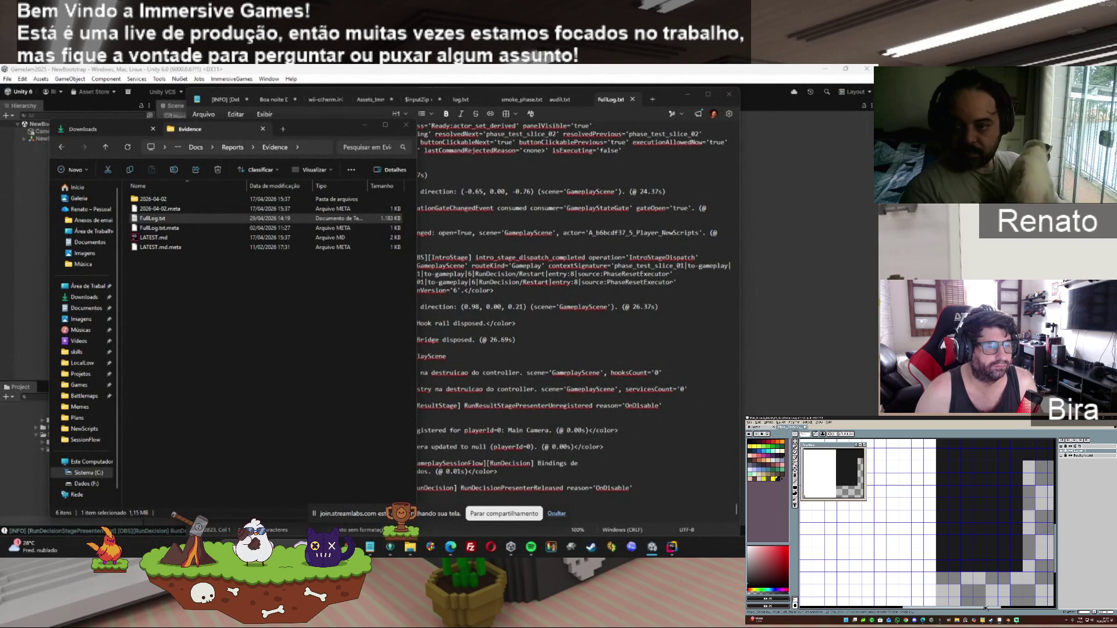
# Step: Bring Unity Editor forward and start Play mode from the NewBootstrap scene
pyautogui.moveTo(653, 547)
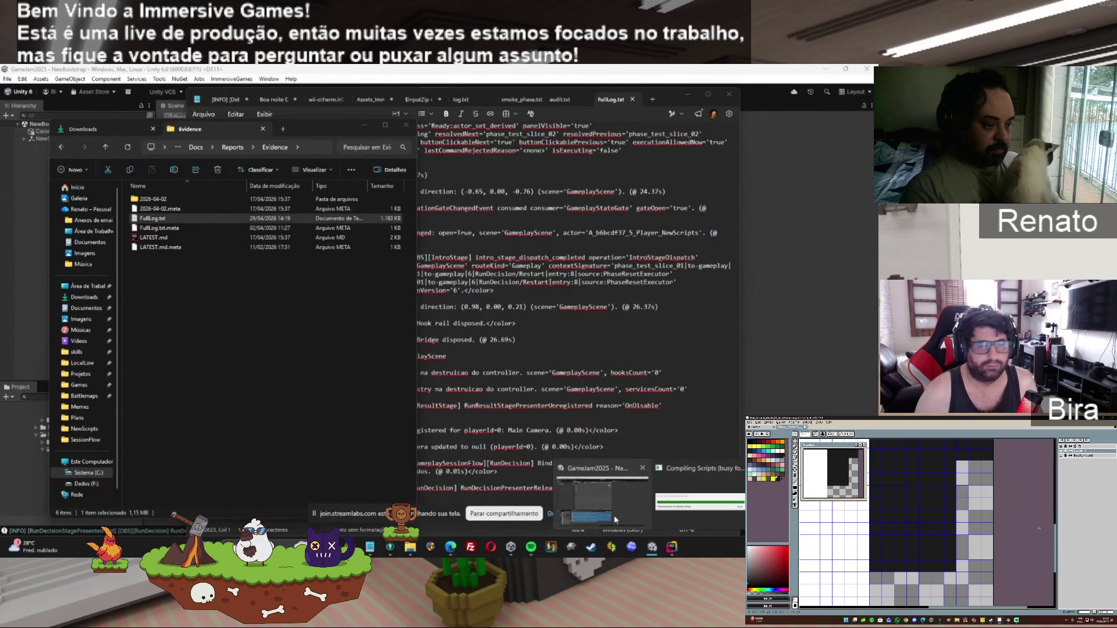
pyautogui.click(619, 523)
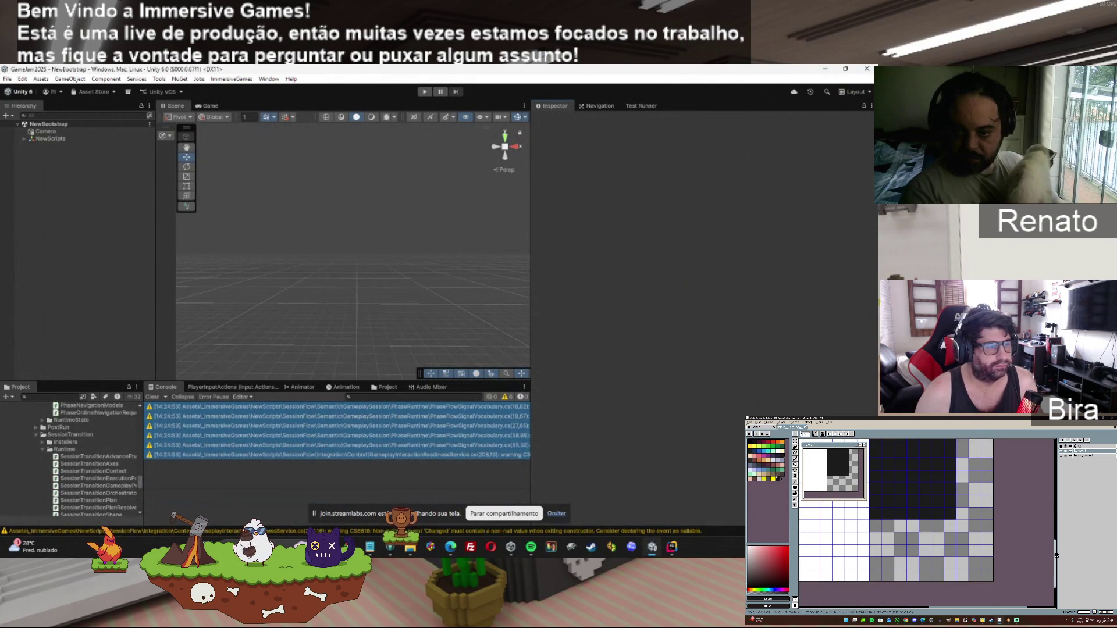
pyautogui.click(890, 552)
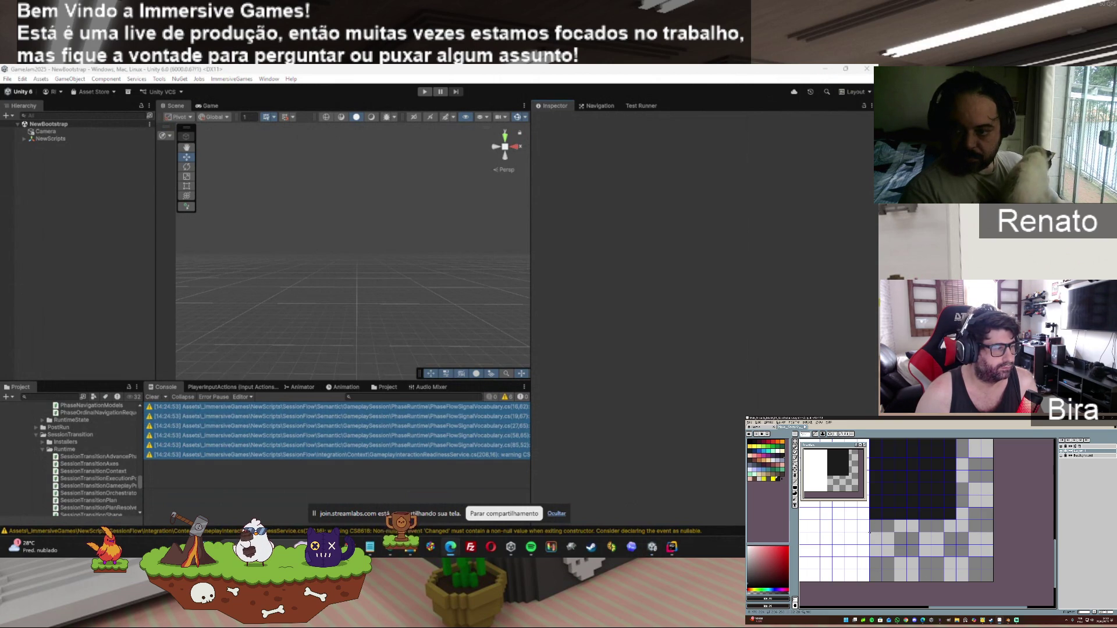
pyautogui.moveTo(870, 532)
pyautogui.mouseDown()
pyautogui.moveTo(891, 555)
pyautogui.moveTo(916, 559)
pyautogui.mouseUp()
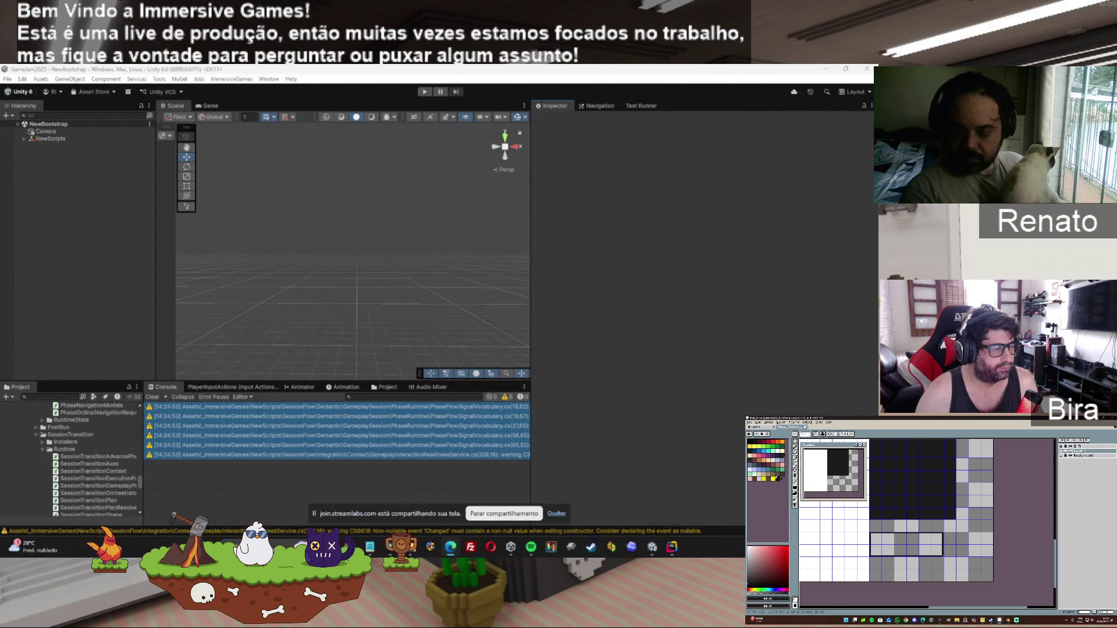
pyautogui.click(425, 92)
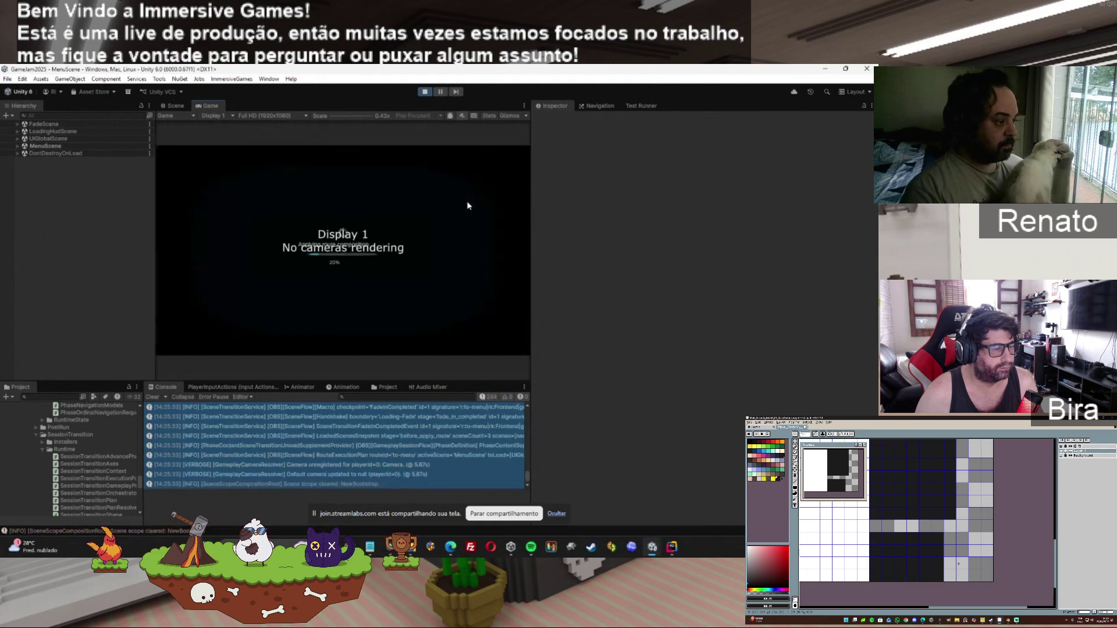
# Step: Load into gameplay and advance through two target phases past each intro stage
pyautogui.click(206, 249)
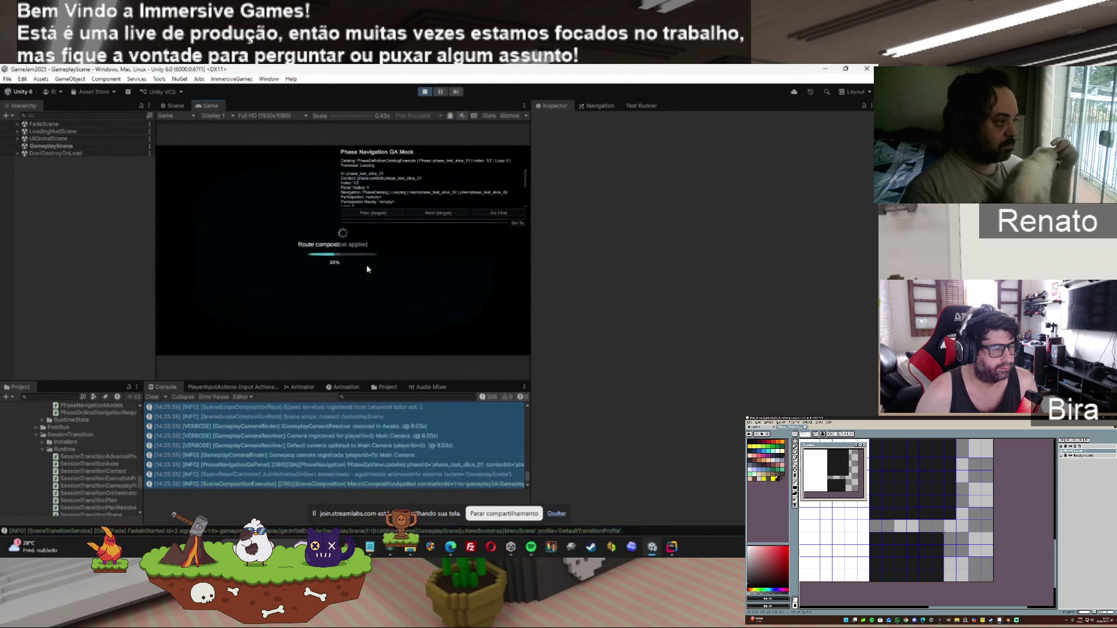
pyautogui.click(451, 209)
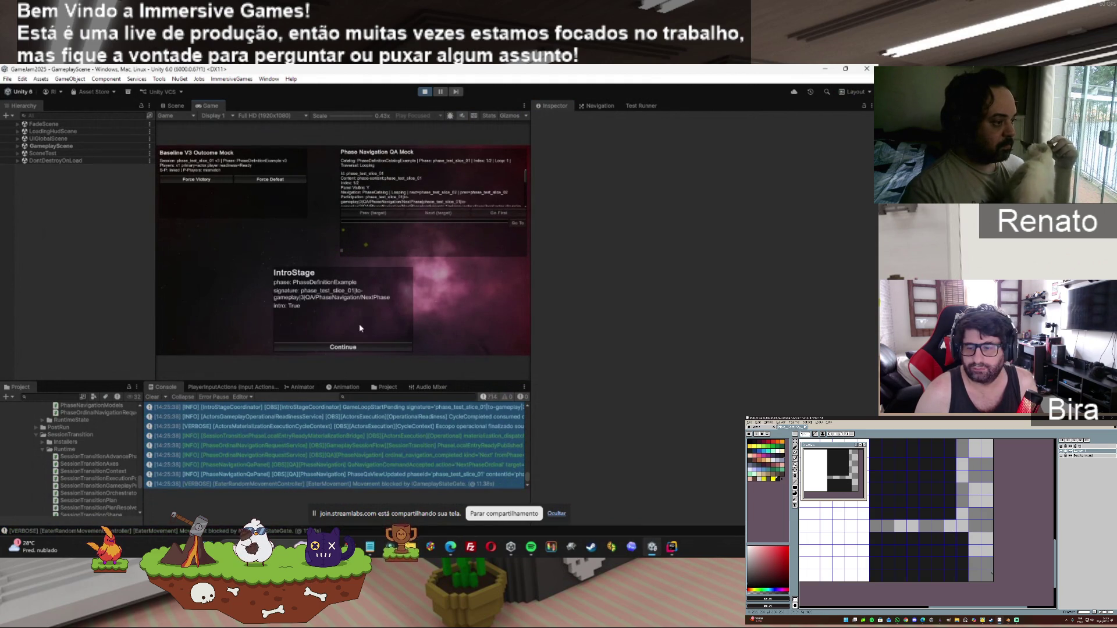
pyautogui.click(359, 346)
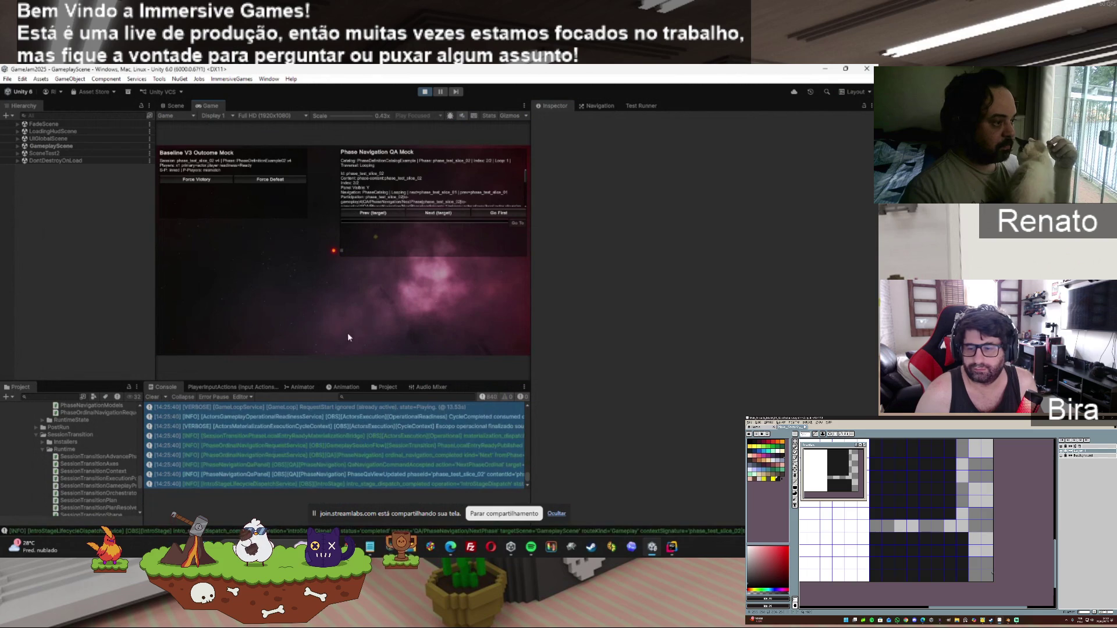
pyautogui.click(436, 213)
pyautogui.click(360, 346)
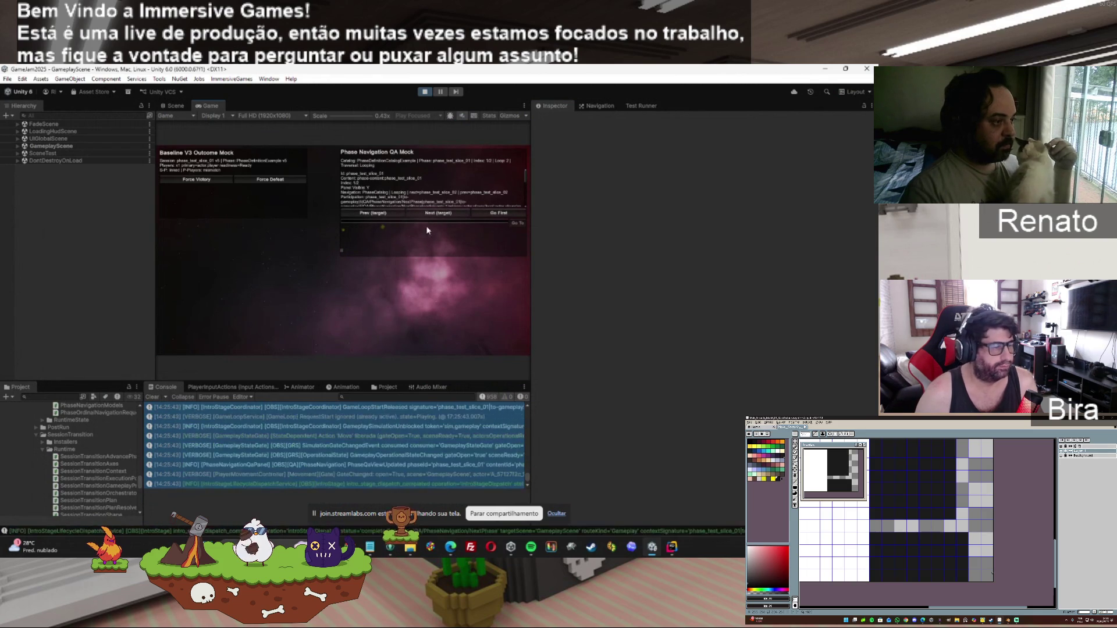
# Step: Trigger a run outcome and restart, advance a phase, then force a victory and restart
pyautogui.click(197, 179)
pyautogui.click(311, 235)
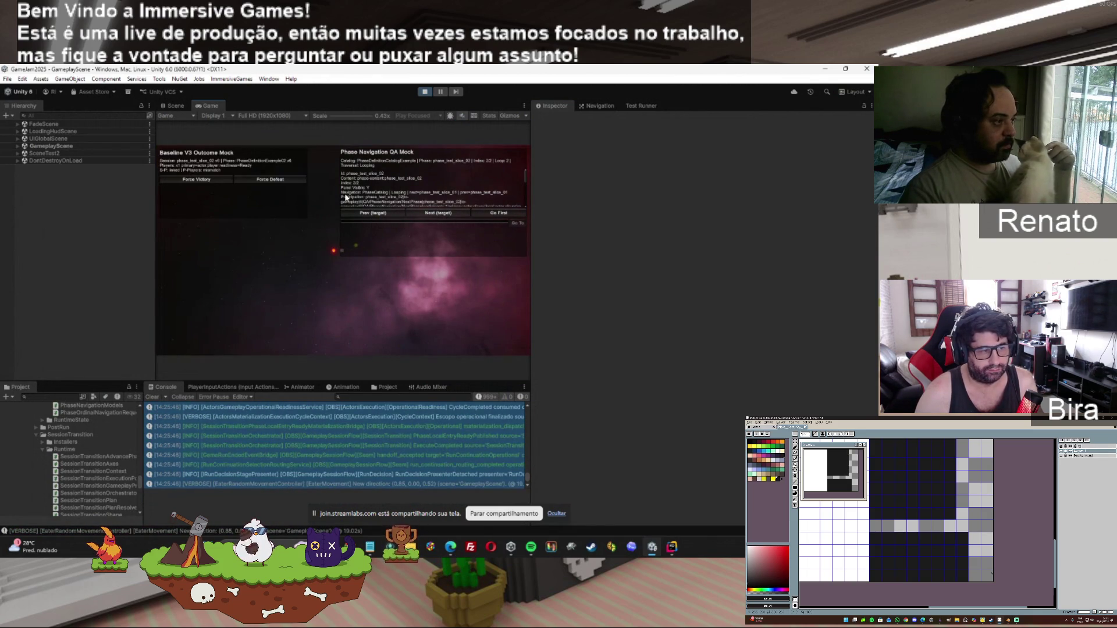
pyautogui.click(455, 215)
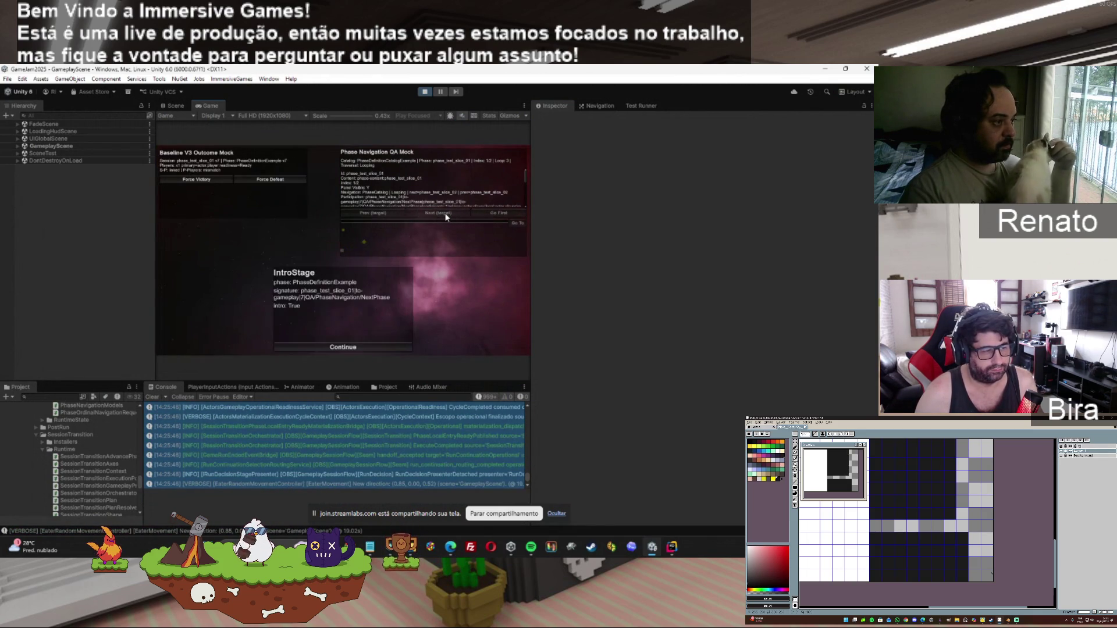
pyautogui.click(310, 347)
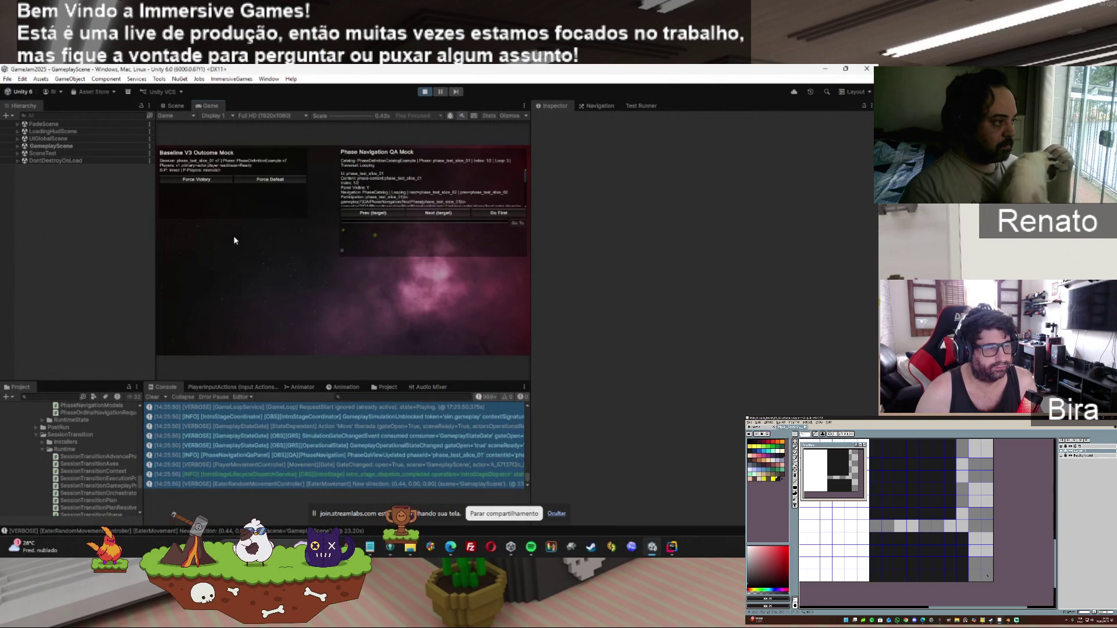
pyautogui.click(168, 179)
pyautogui.click(261, 233)
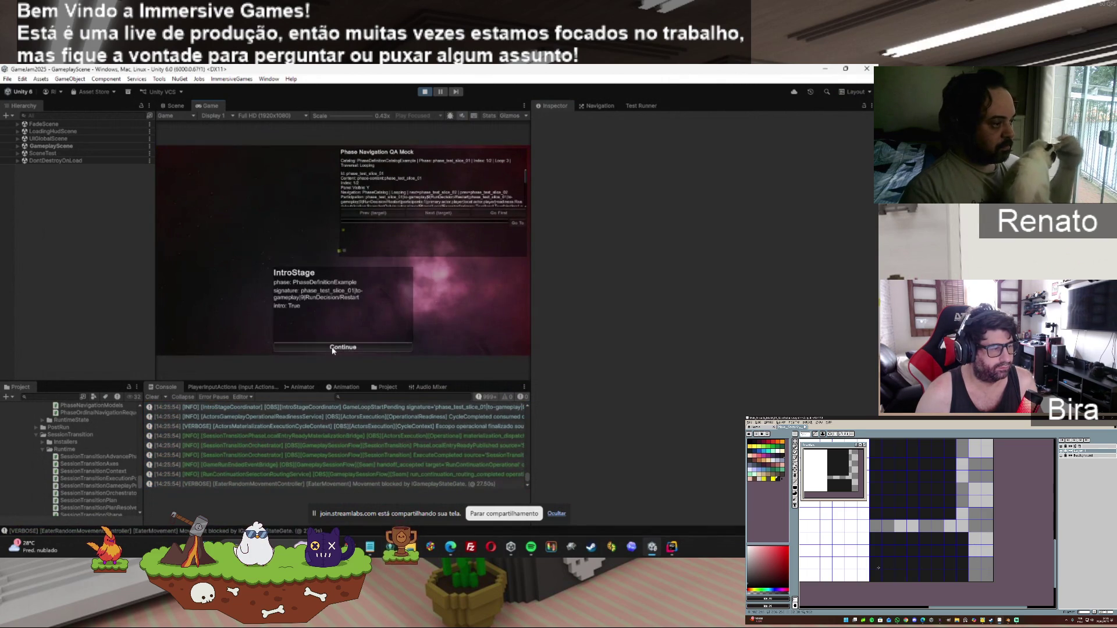
pyautogui.click(358, 346)
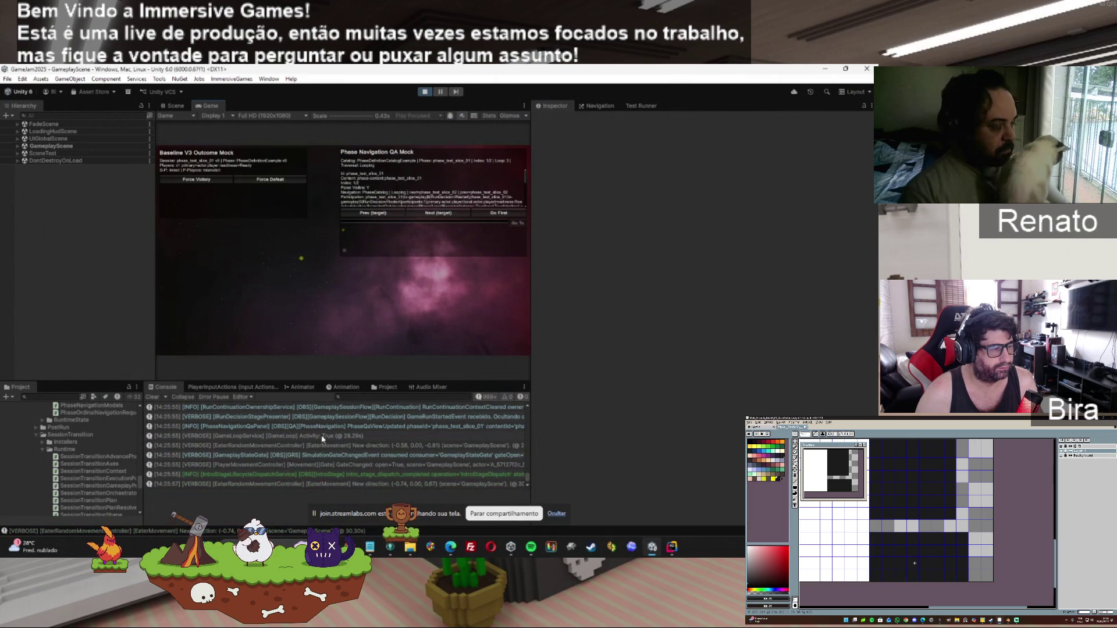
# Step: Select the Console log entries and exit Play mode with Ctrl+P
pyautogui.scroll(10, 334, 408)
pyautogui.click(334, 406)
pyautogui.hotkey('ctrl', 'p')
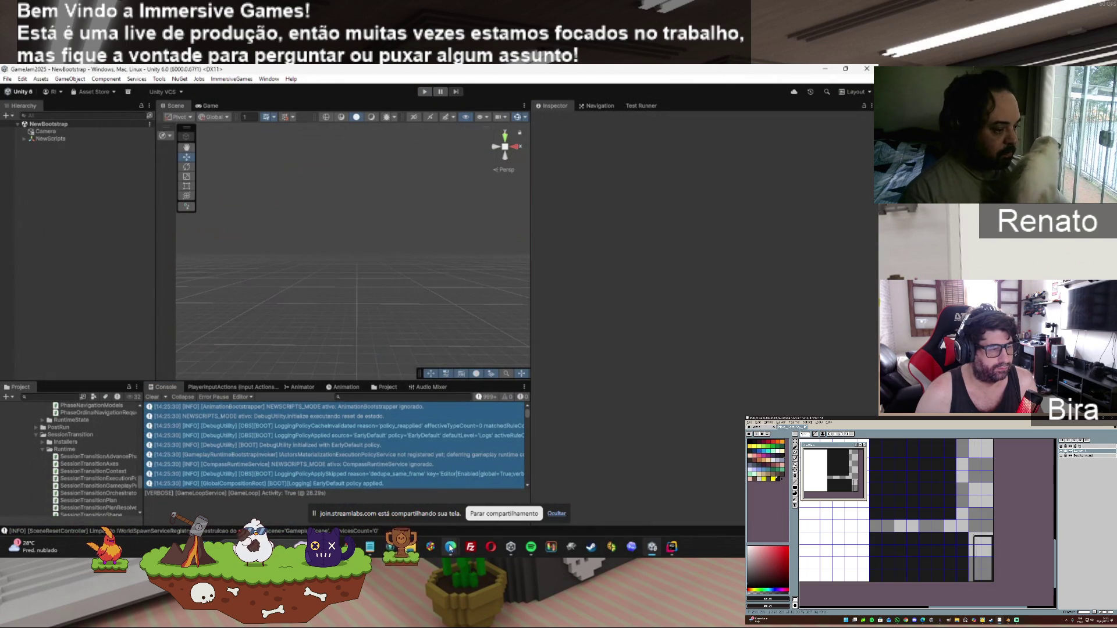
# Step: Overwrite FullLog.txt in Notepad with the new console log and return to the Evidence folder
pyautogui.click(370, 547)
pyautogui.hotkey('ctrl', 'a')
pyautogui.hotkey('ctrl', 'v')
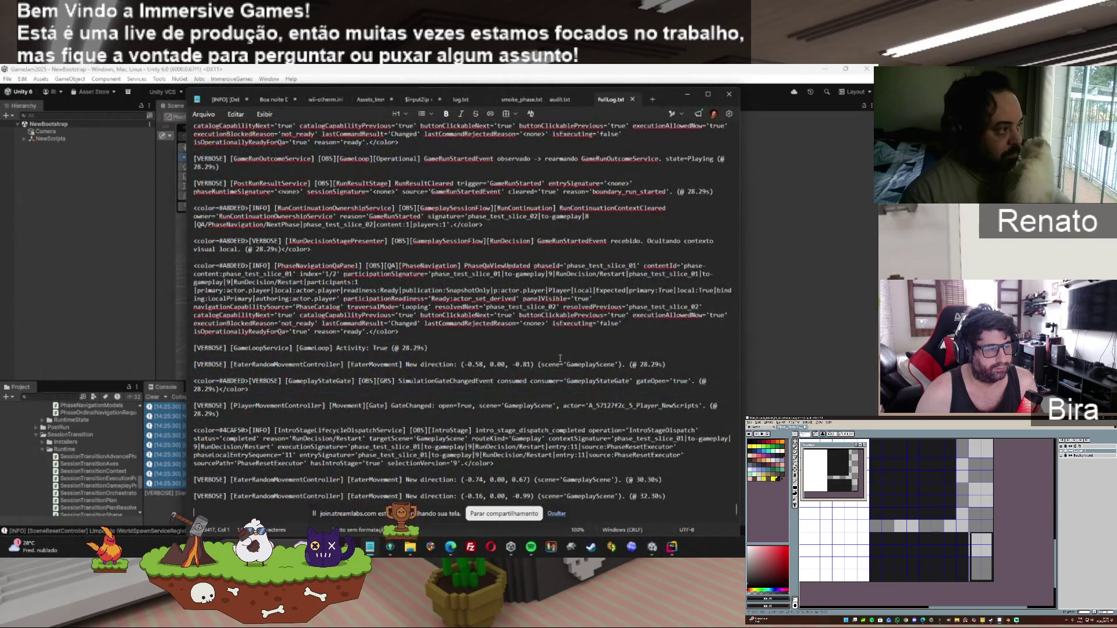
pyautogui.click(687, 94)
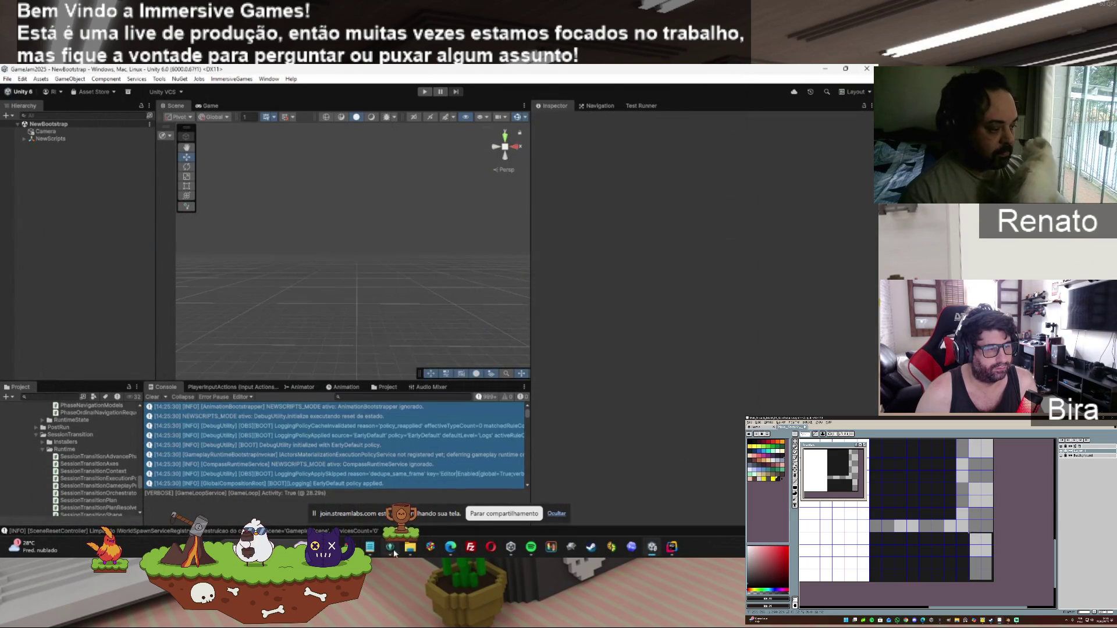
pyautogui.click(410, 547)
pyautogui.moveTo(162, 226); pyautogui.dragTo(164, 229)
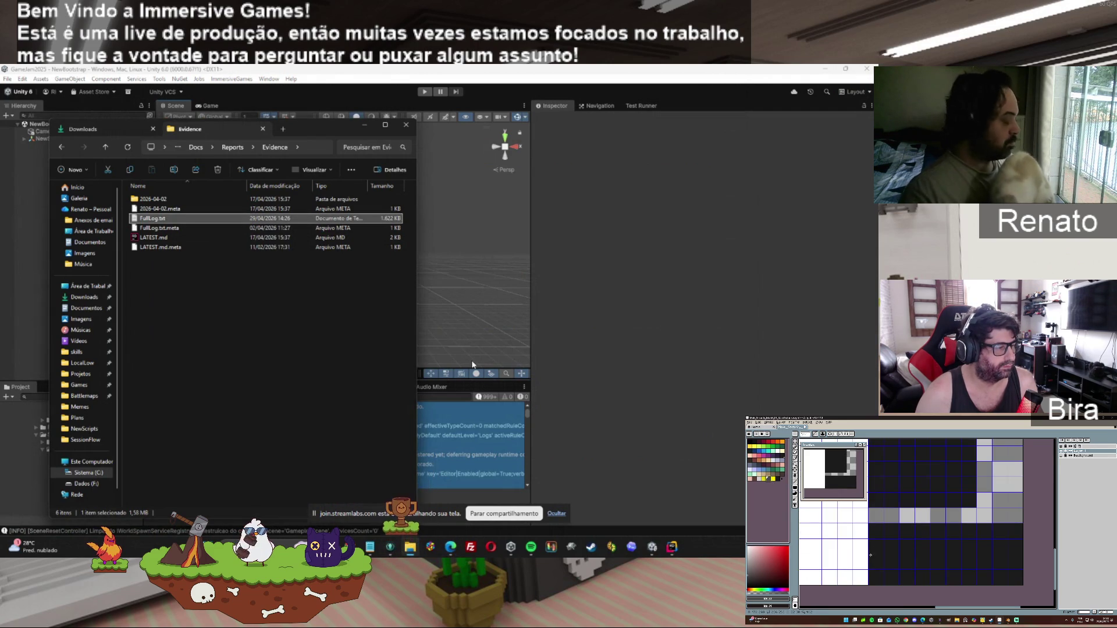
# Step: Go up to _ImmersiveGames and delete the old output.zip
pyautogui.hotkey('alt', 'Up')
pyautogui.hotkey('alt', 'Up')
pyautogui.hotkey('alt', 'Up')
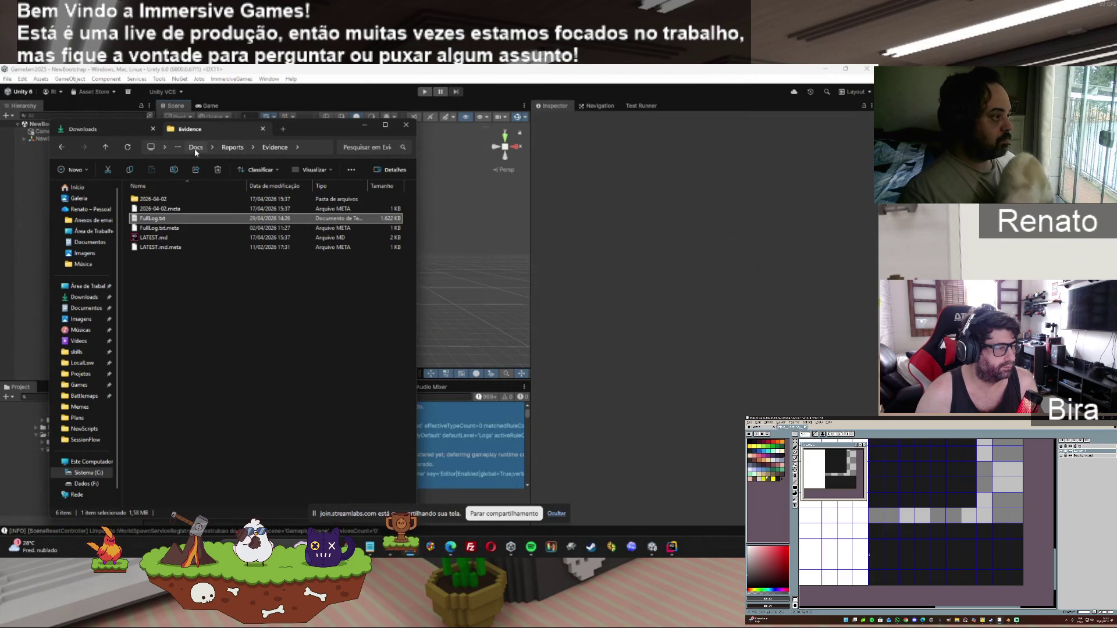
pyautogui.click(198, 149)
pyautogui.click(154, 315)
pyautogui.press('Delete')
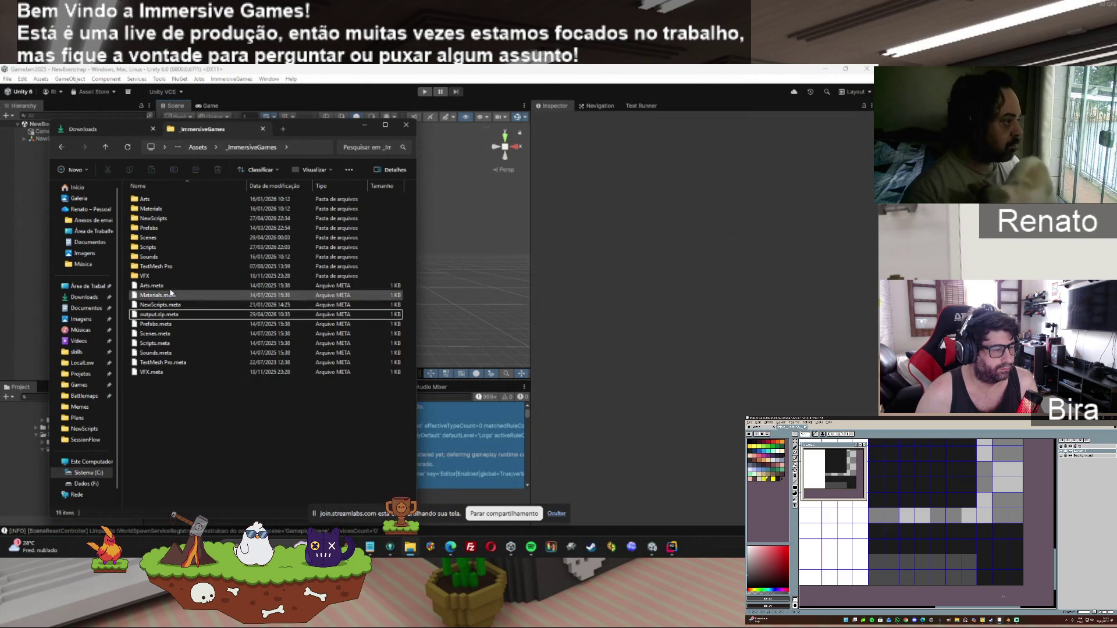
# Step: Compress the NewScripts folder into NewScripts.zip and look inside the archive
pyautogui.rightClick(156, 220)
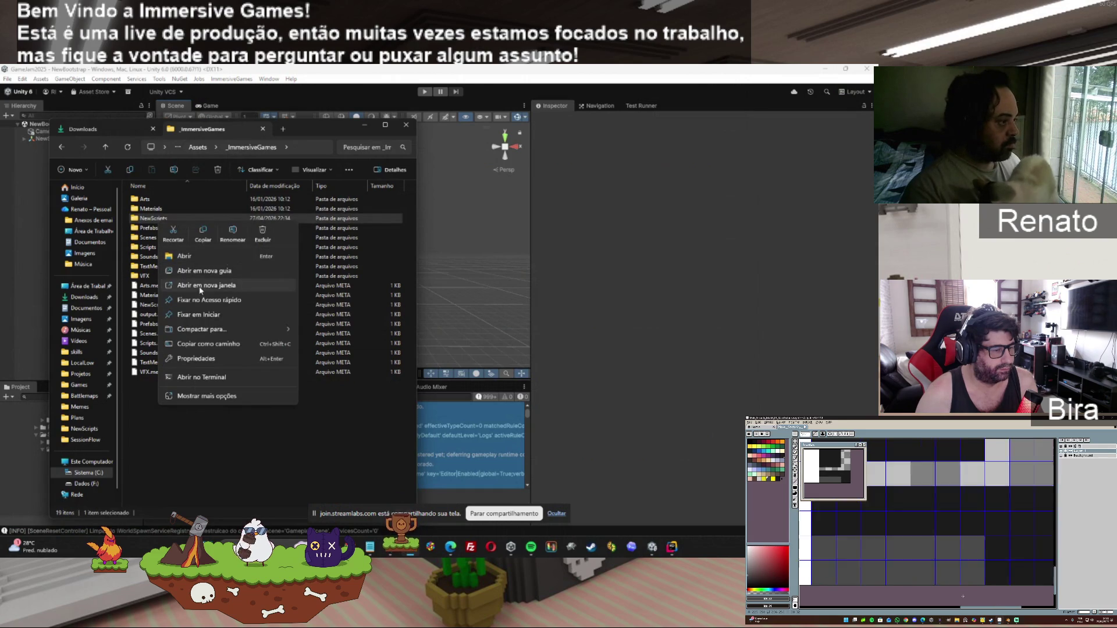
pyautogui.moveTo(208, 329)
pyautogui.click(335, 330)
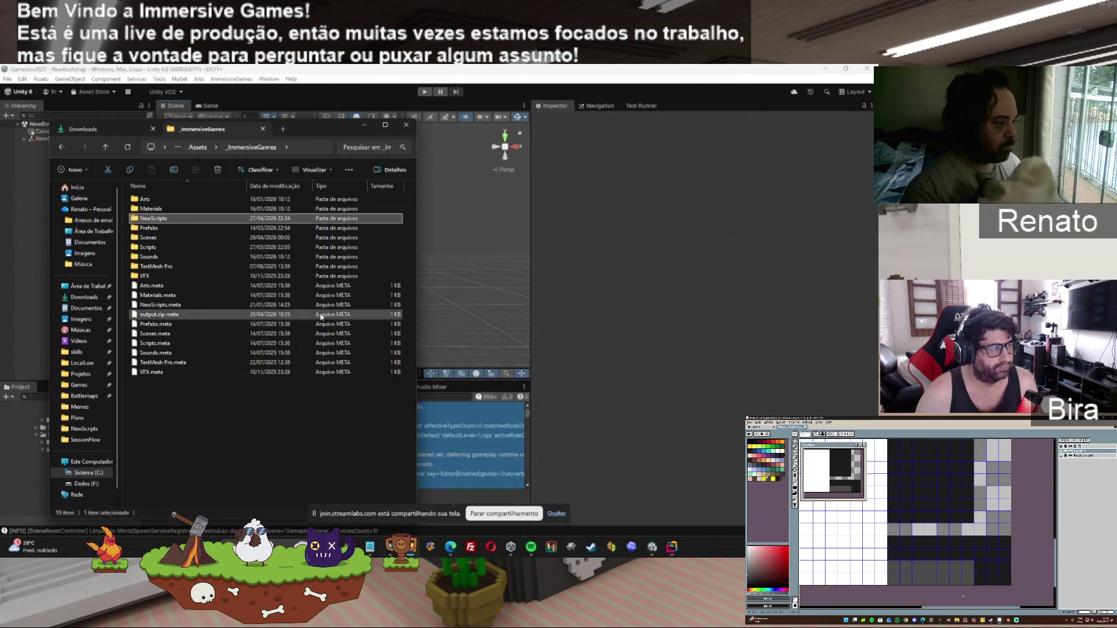
pyautogui.click(267, 408)
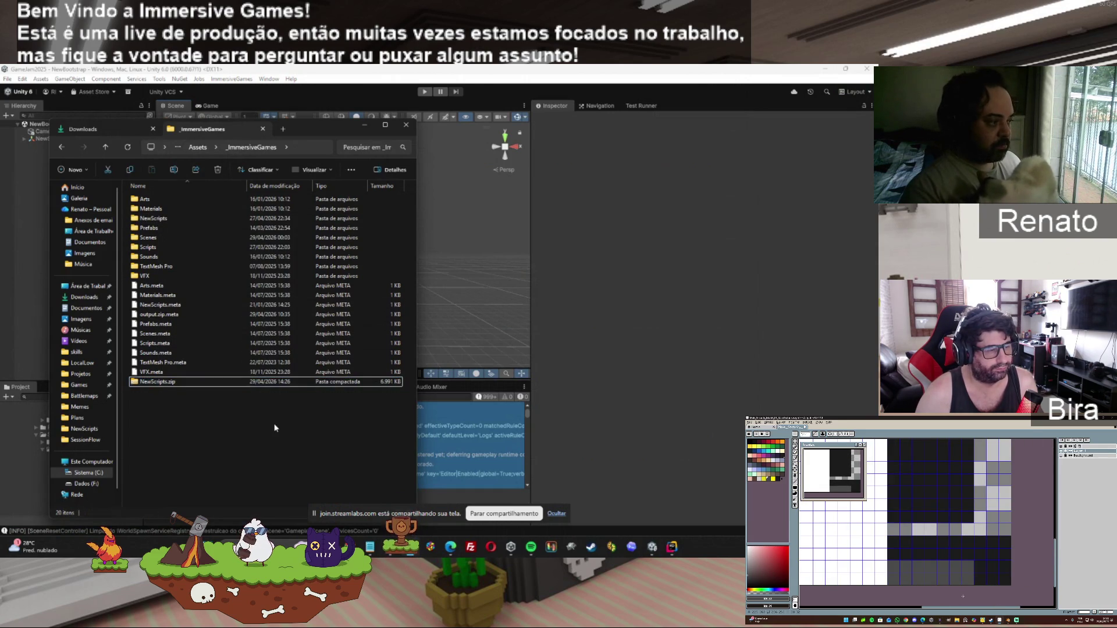
pyautogui.doubleClick(160, 382)
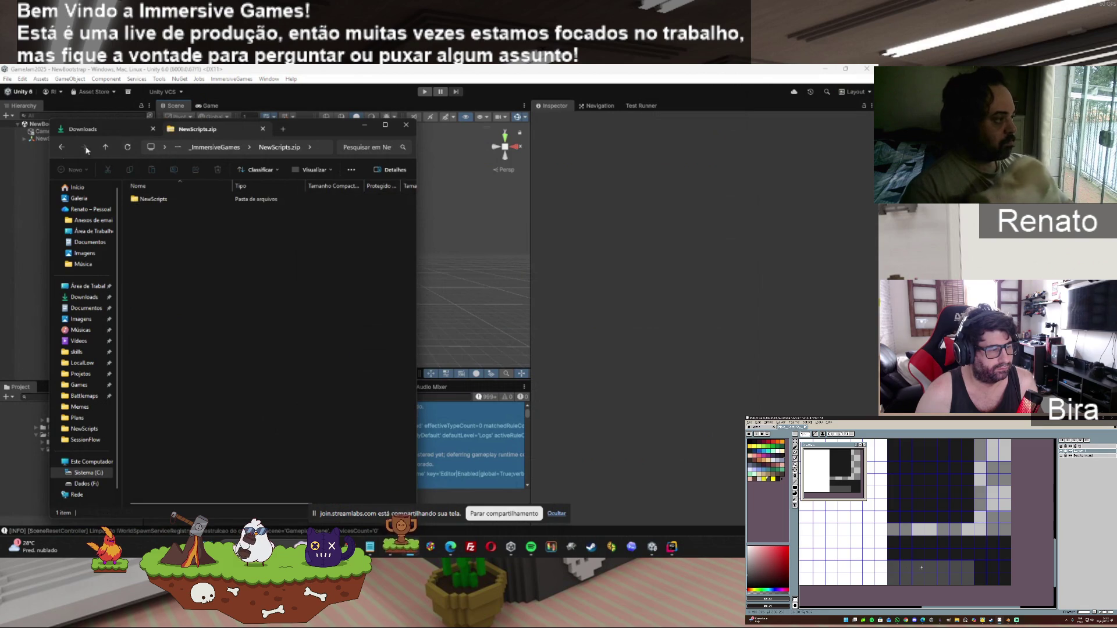
pyautogui.click(58, 148)
pyautogui.click(83, 129)
pyautogui.click(150, 220)
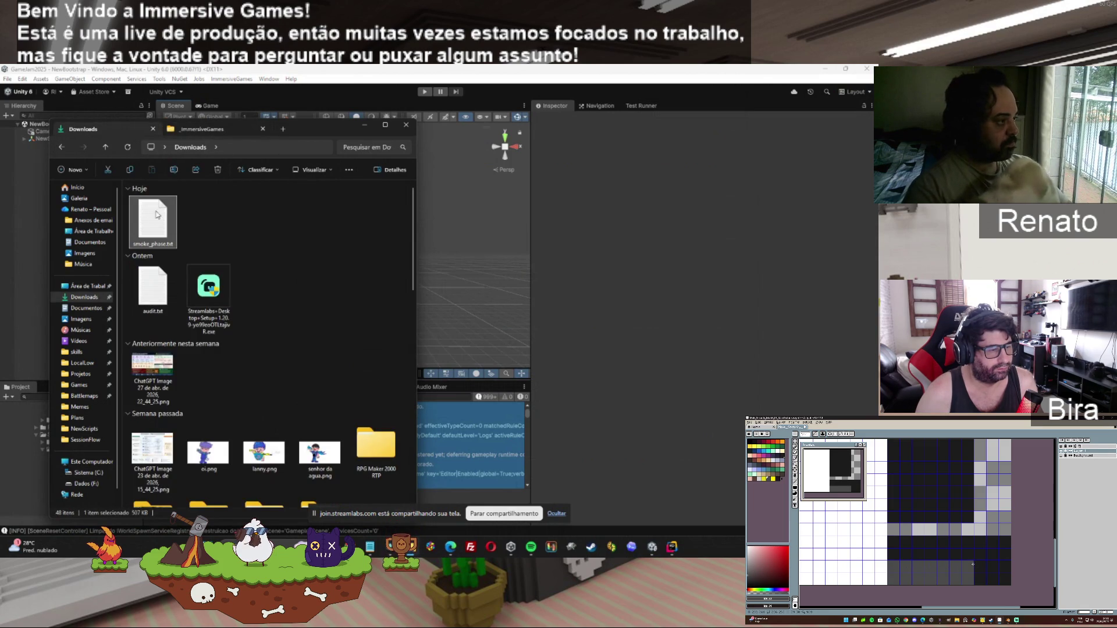
# Step: Open NewScripts.zip from _ImmersiveGames with WinRAR and dismiss the license reminder
pyautogui.click(201, 129)
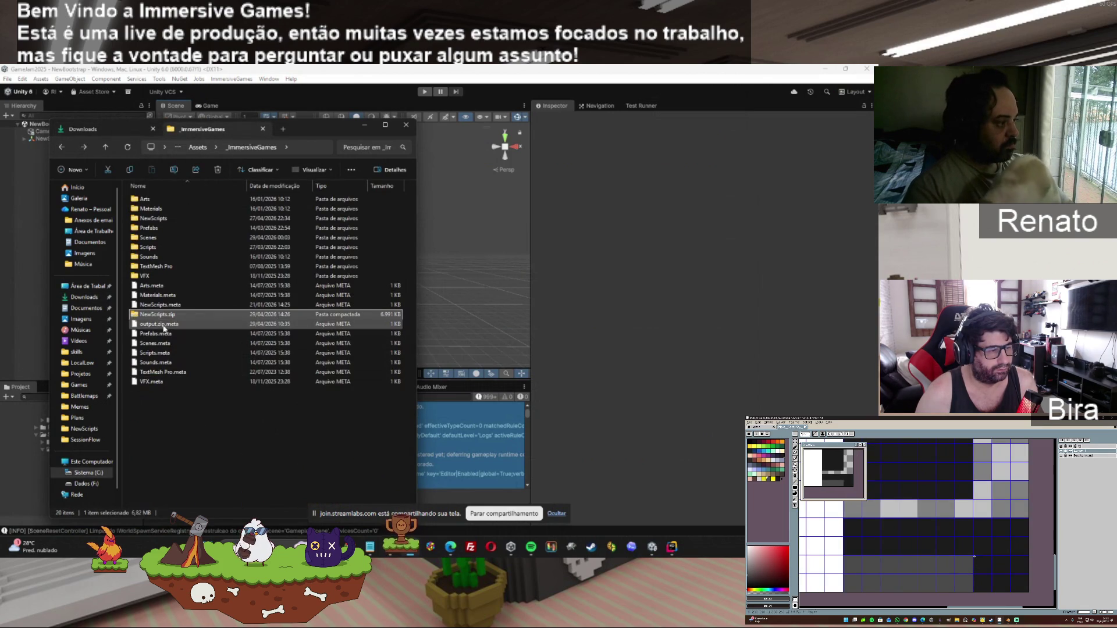
pyautogui.rightClick(157, 316)
pyautogui.moveTo(279, 268)
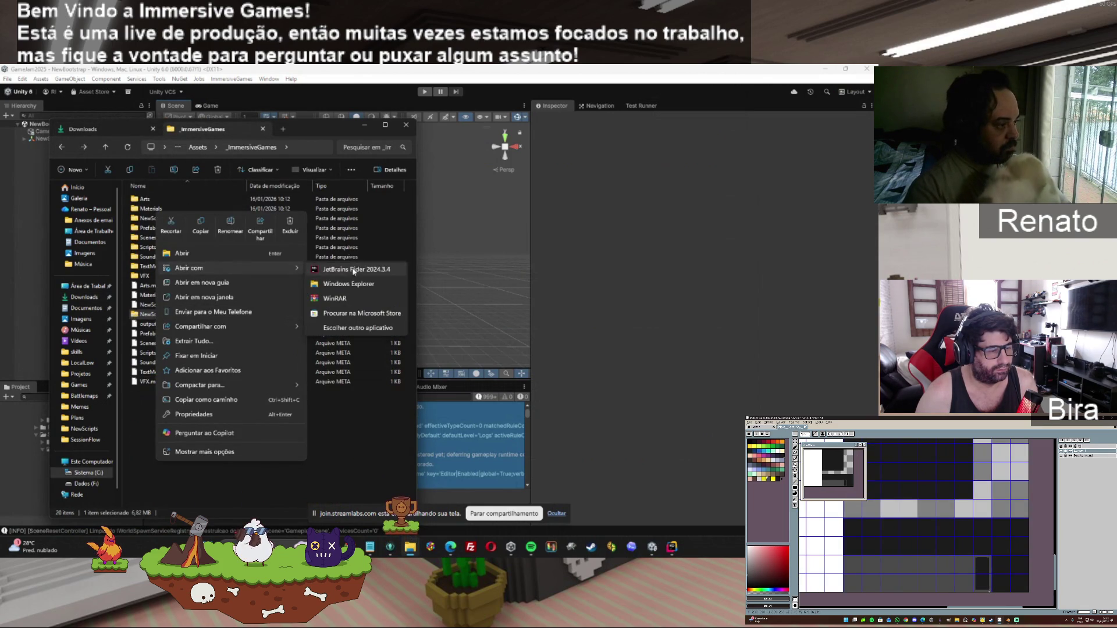
pyautogui.click(335, 299)
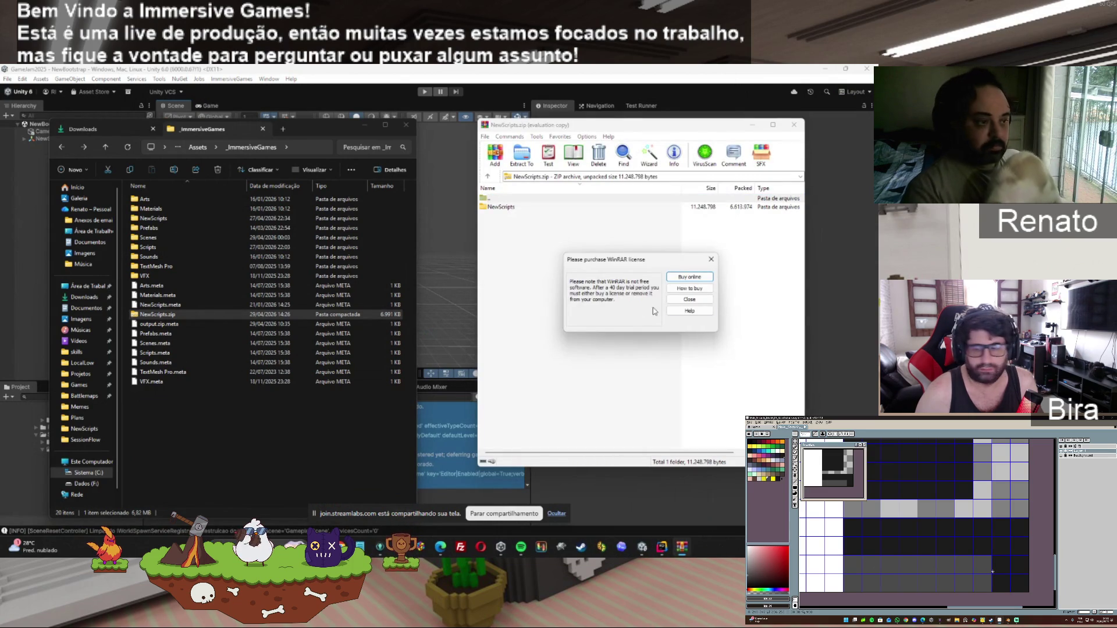
pyautogui.click(710, 259)
# Step: Delete Docs, Foundation and AudioRuntime from the archive's NewScripts folder, then close WinRAR
pyautogui.doubleClick(515, 208)
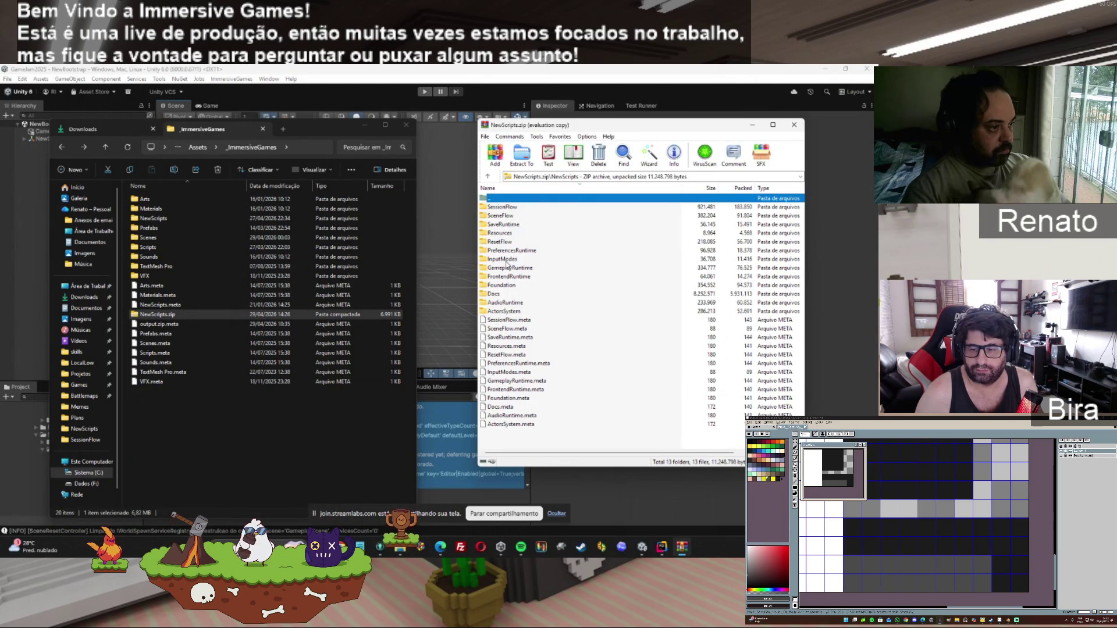
pyautogui.click(497, 295)
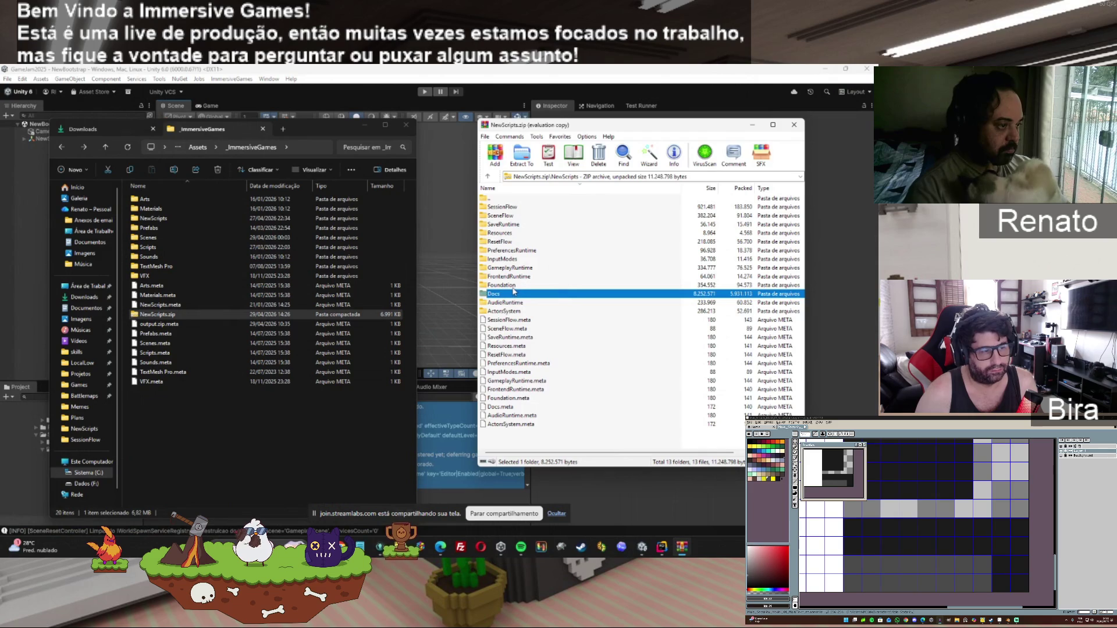
pyautogui.keyDown('ctrl'); pyautogui.click(515, 286); pyautogui.keyUp('ctrl')
pyautogui.keyDown('ctrl'); pyautogui.click(515, 303); pyautogui.keyUp('ctrl')
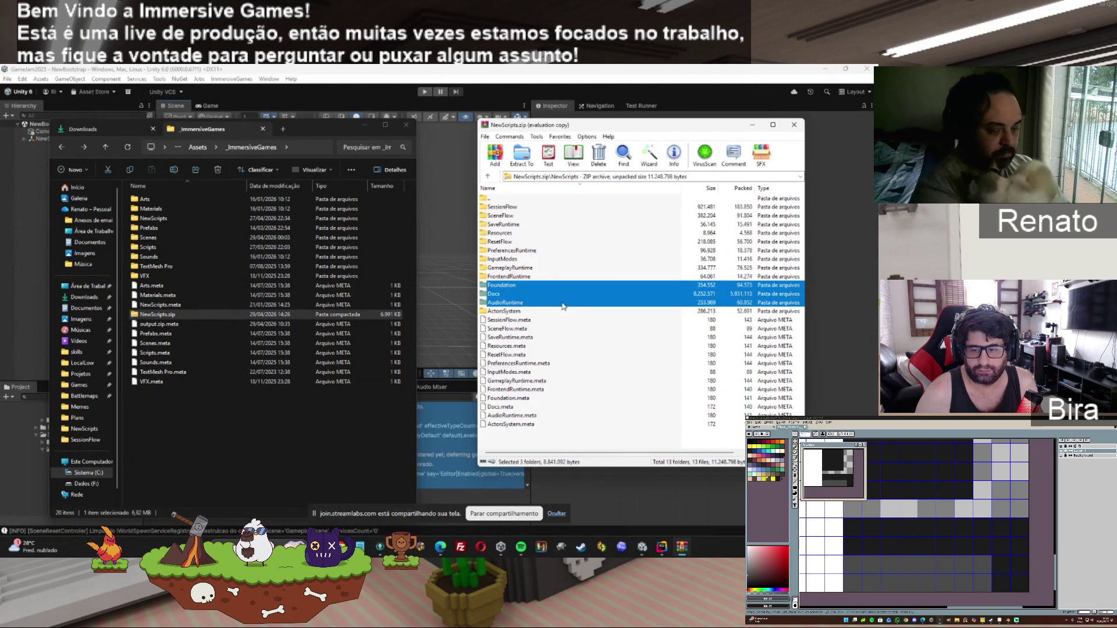
pyautogui.press('Delete')
pyautogui.click(452, 337)
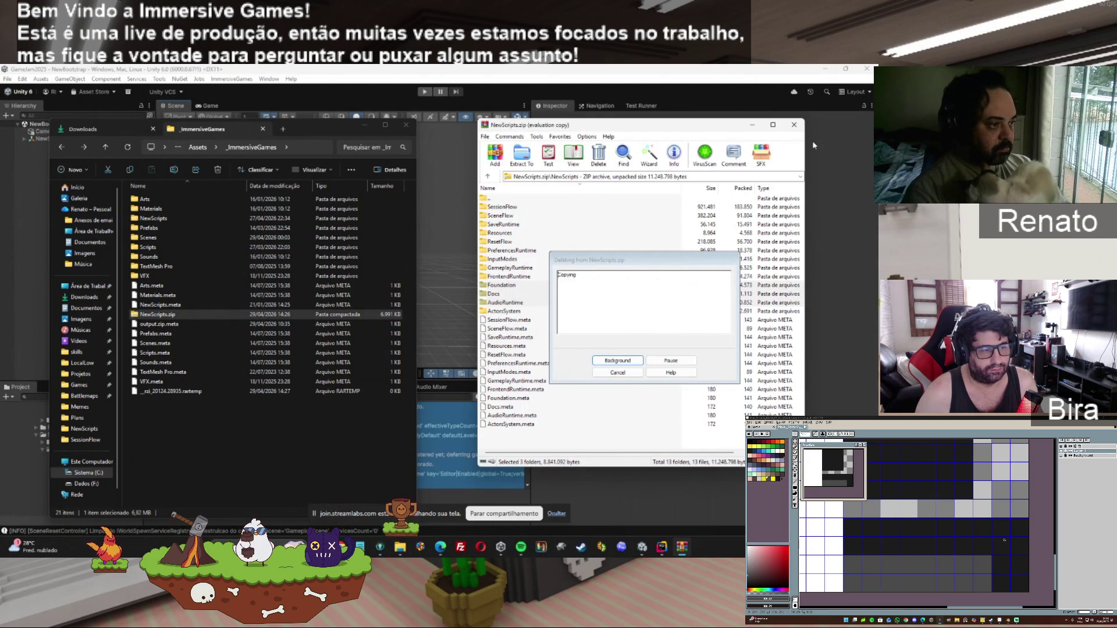
pyautogui.click(795, 126)
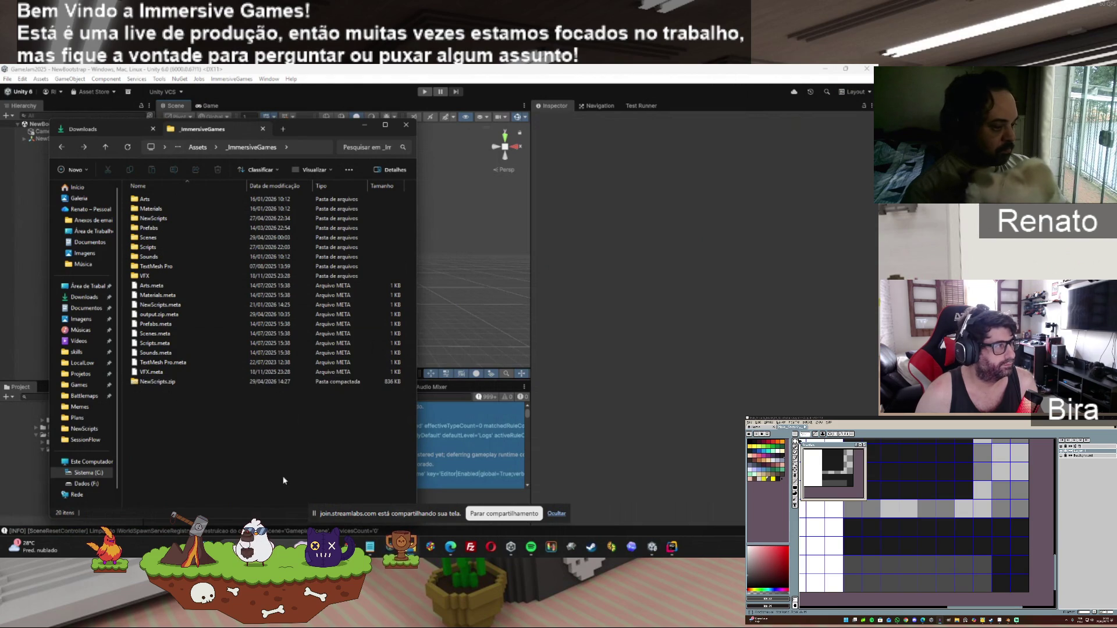
# Step: Bring up the zip cleanup script in Notepad, then open PowerShell in the _ImmersiveGames folder
pyautogui.click(649, 545)
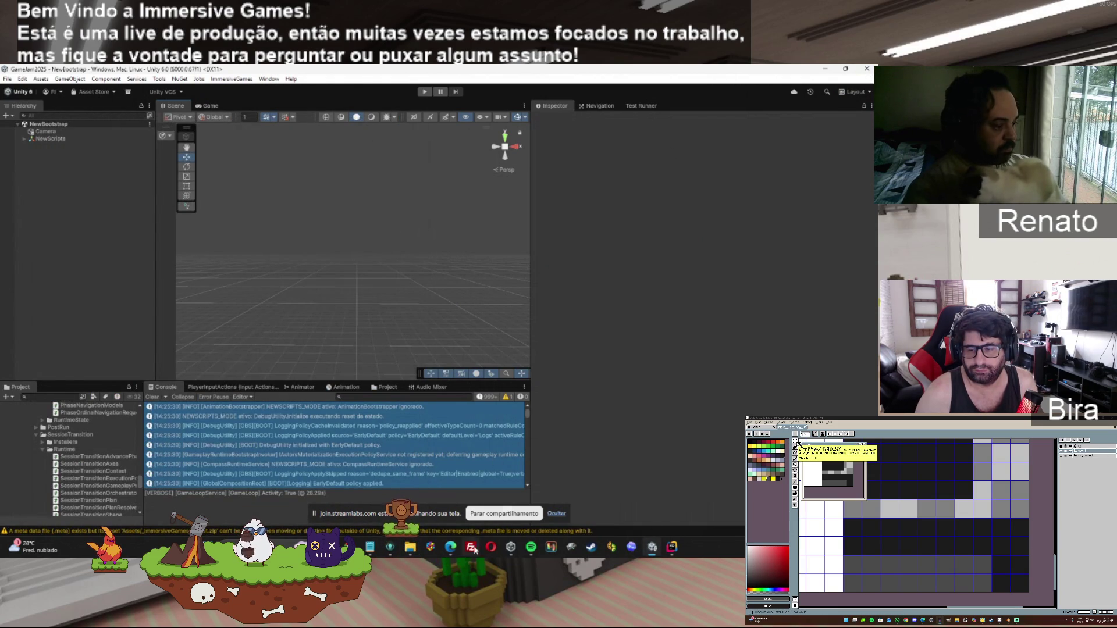
pyautogui.click(431, 547)
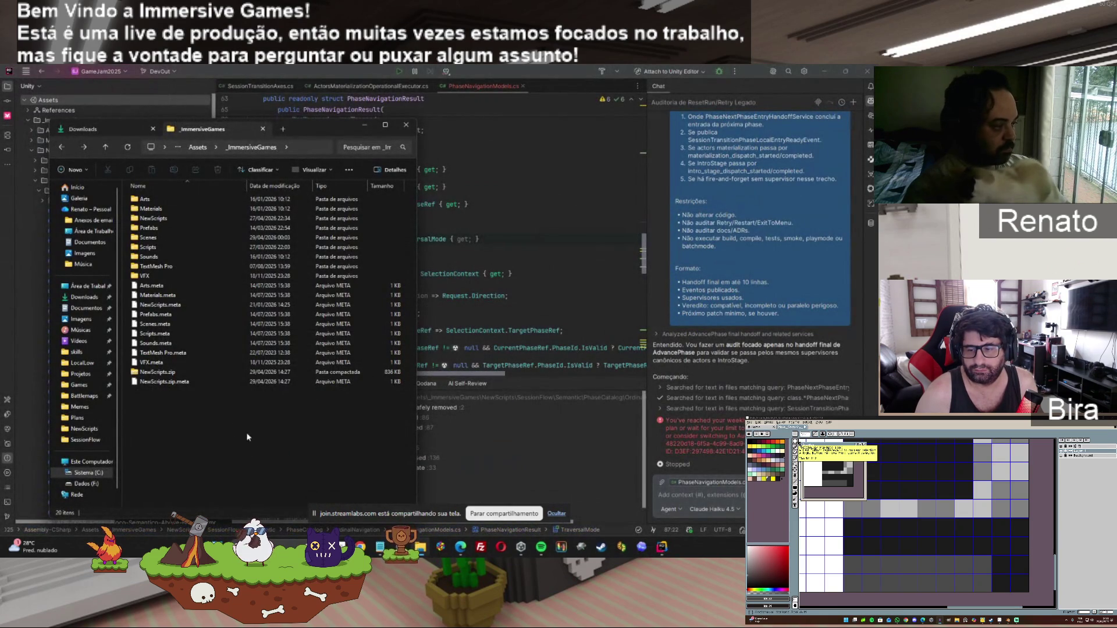
pyautogui.click(380, 547)
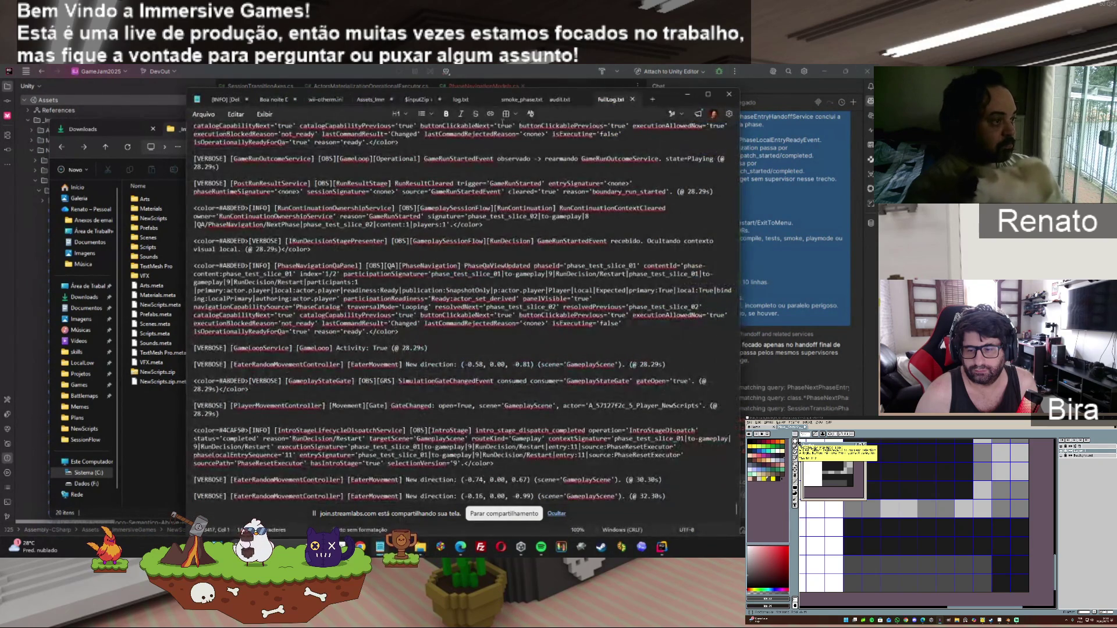
pyautogui.click(433, 102)
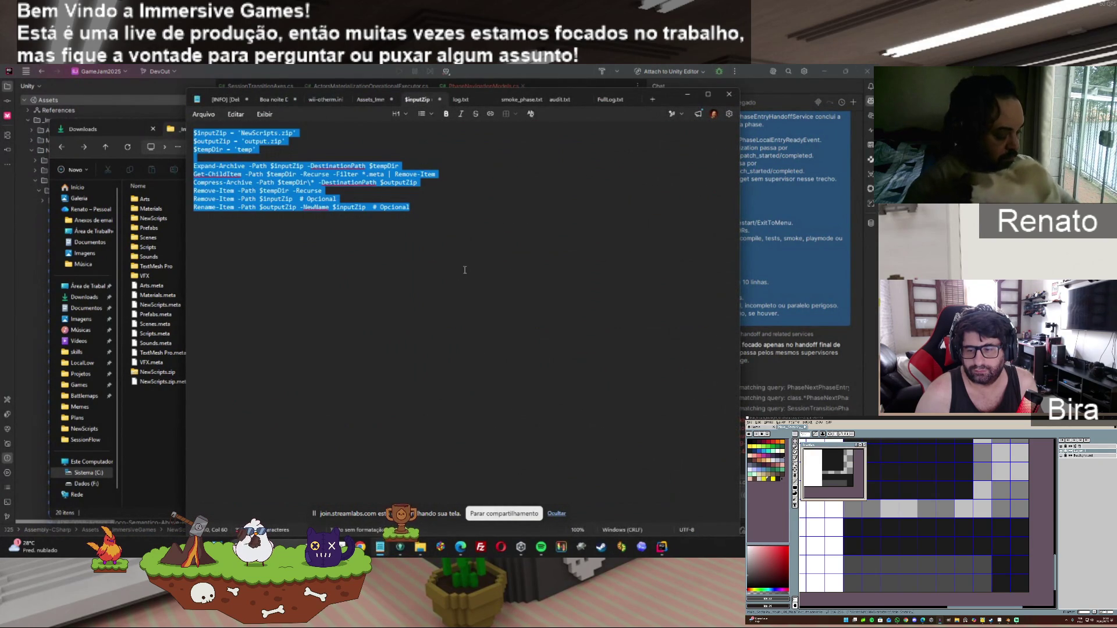
pyautogui.click(169, 428)
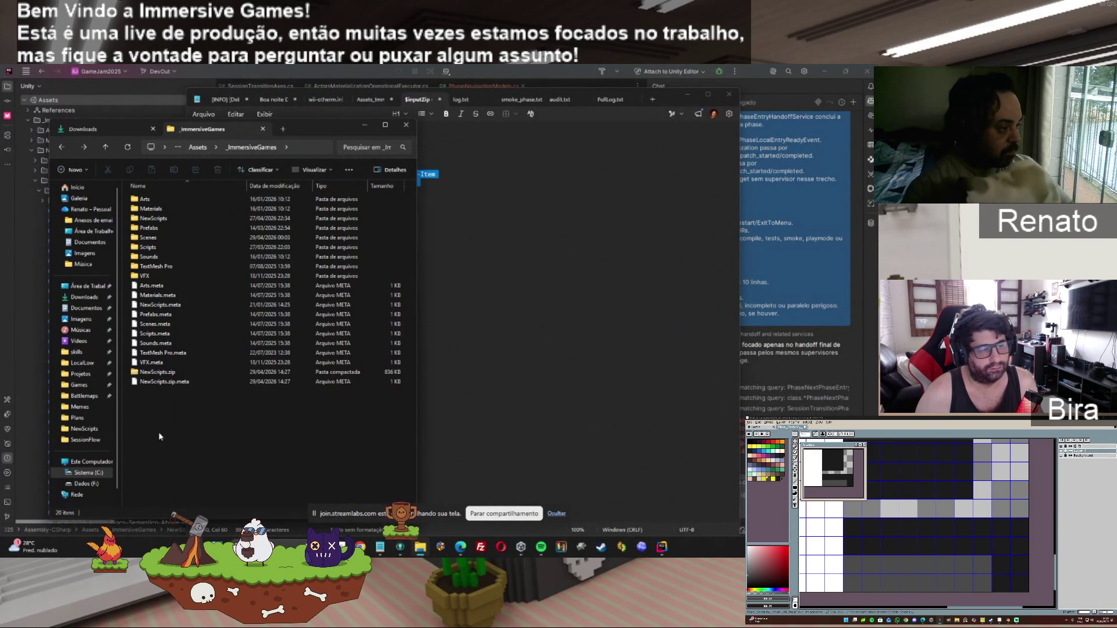
pyautogui.rightClick(159, 432)
pyautogui.click(213, 383)
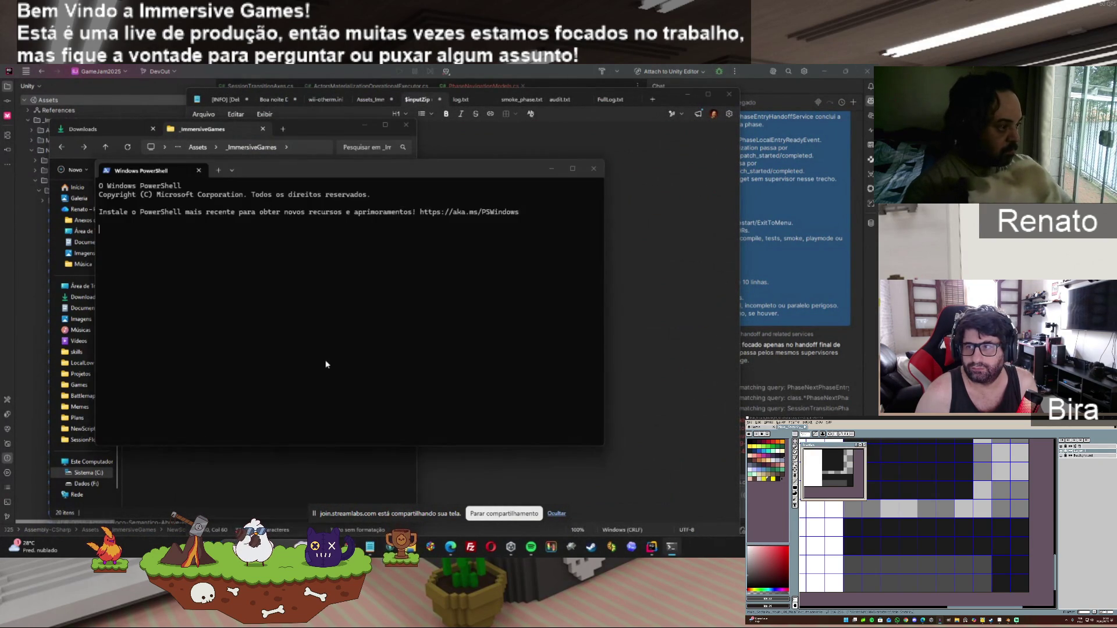
# Step: Paste and run the .meta-stripping script, then select the resulting 561 KB output.zip
pyautogui.hotkey('ctrl', 'v')
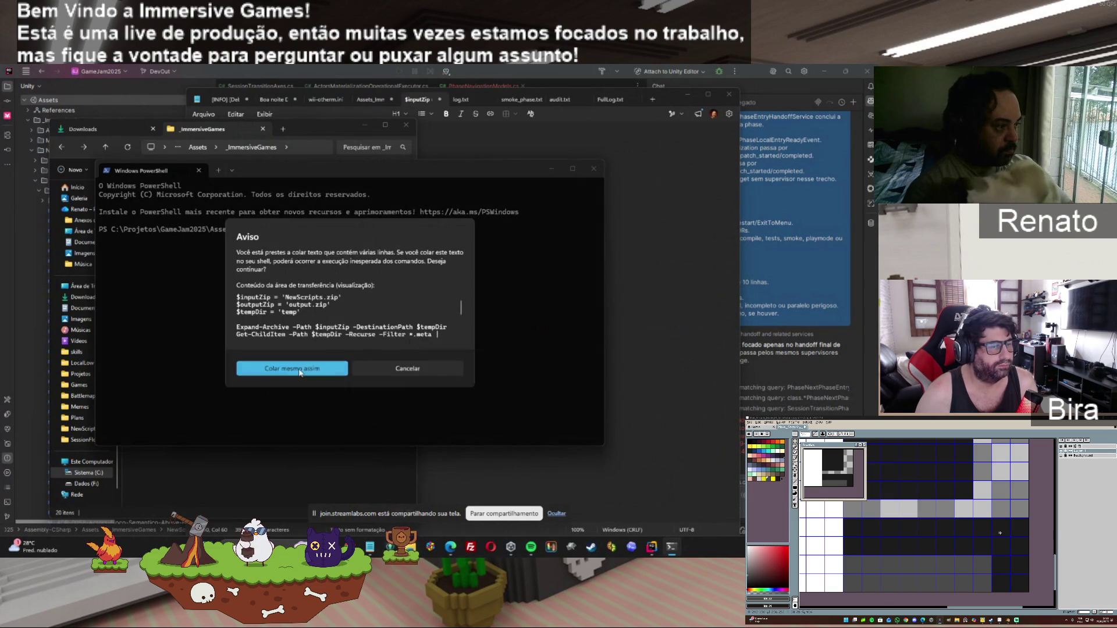
pyautogui.press('Return')
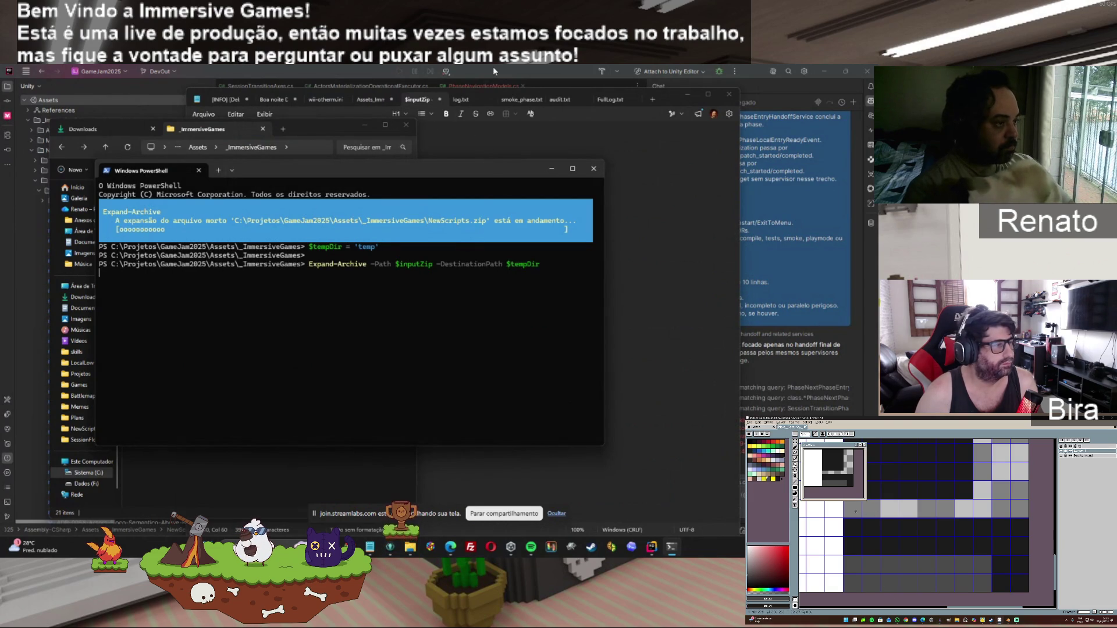
pyautogui.moveTo(656, 550)
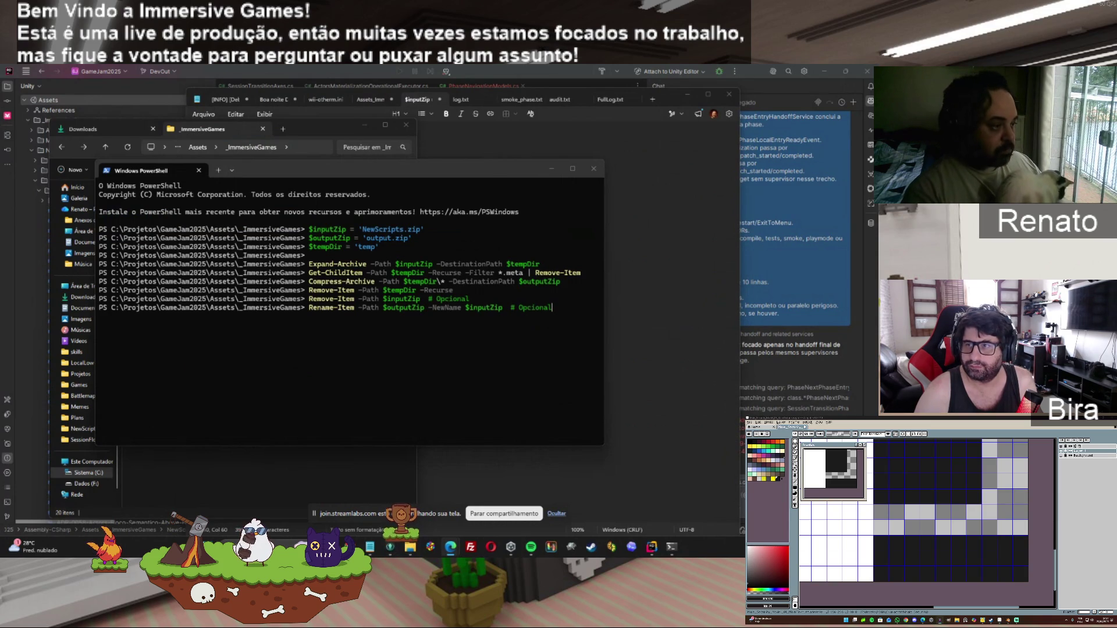
pyautogui.click(594, 169)
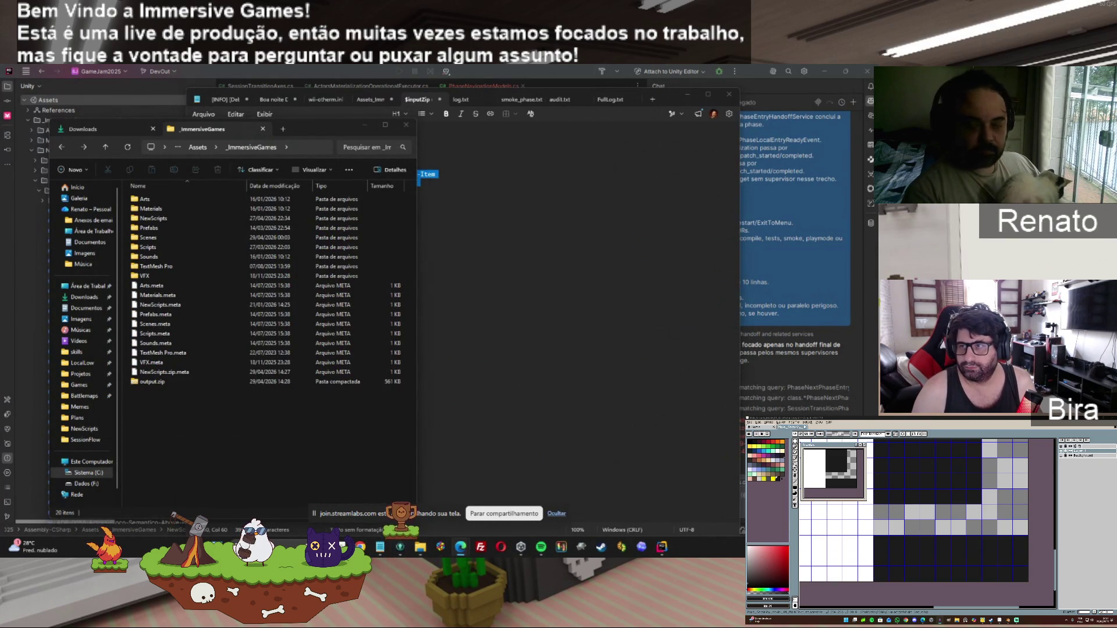
pyautogui.click(154, 382)
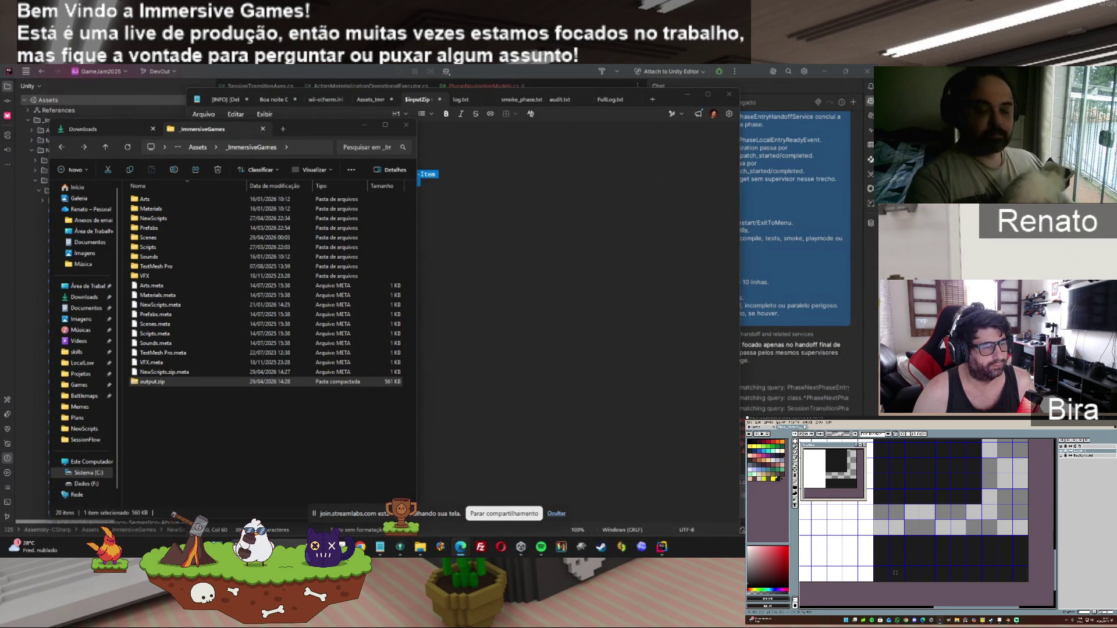
# Step: Expand Assets > NewScripts > SessionFlow > Semantic > PhaseCatalog in GitKraken and stage all 16 changes
pyautogui.click(400, 547)
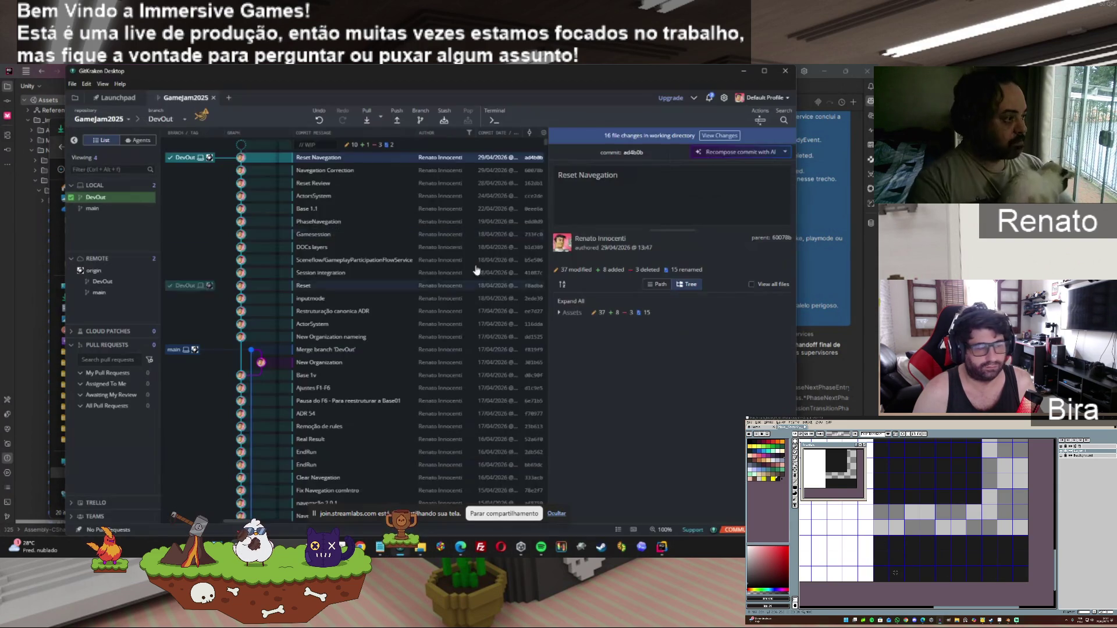
pyautogui.click(564, 200)
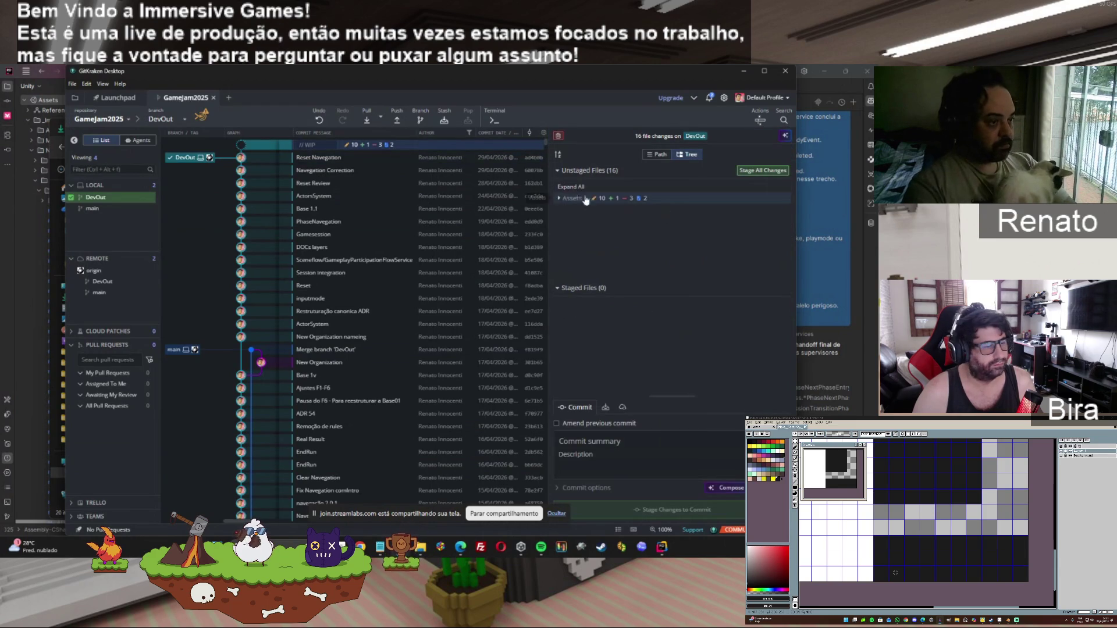
pyautogui.click(573, 221)
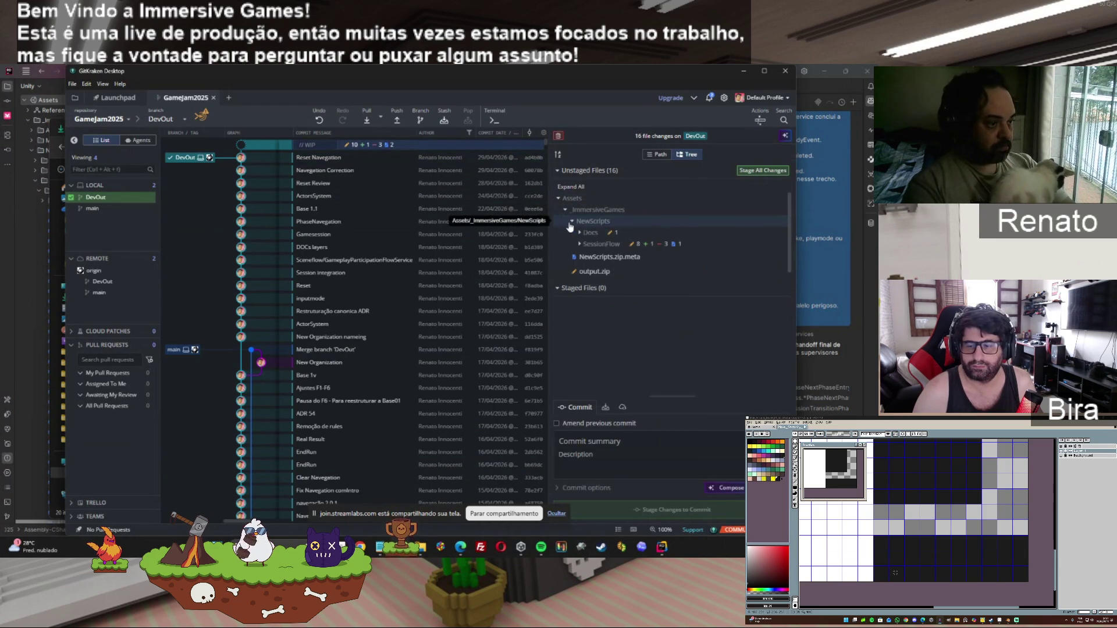
pyautogui.click(579, 244)
pyautogui.scroll(-2, 788, 250)
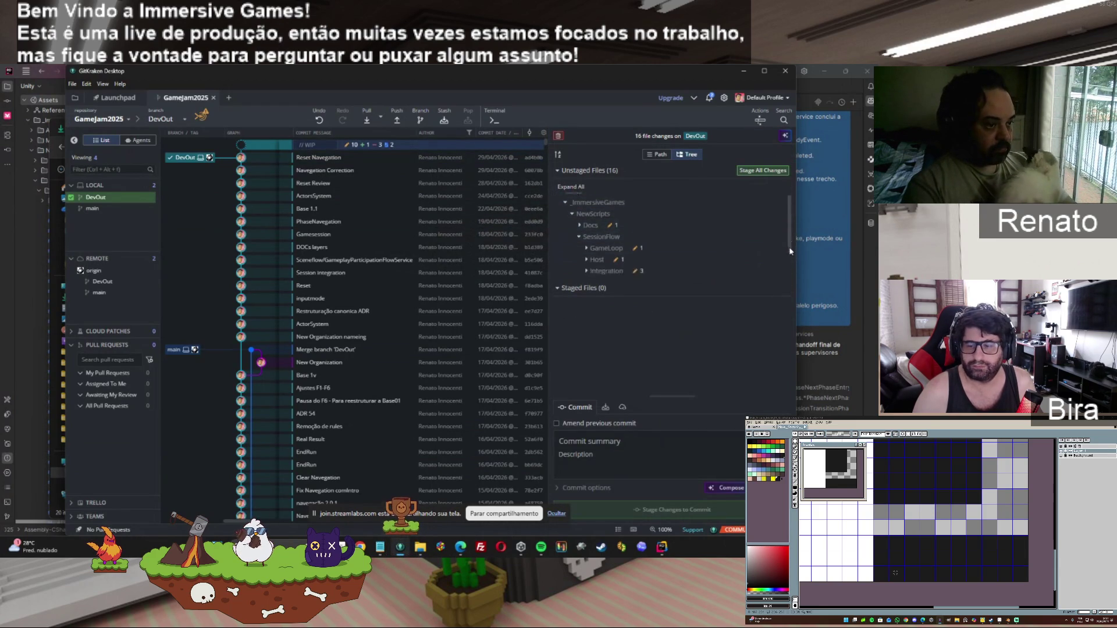
pyautogui.click(586, 242)
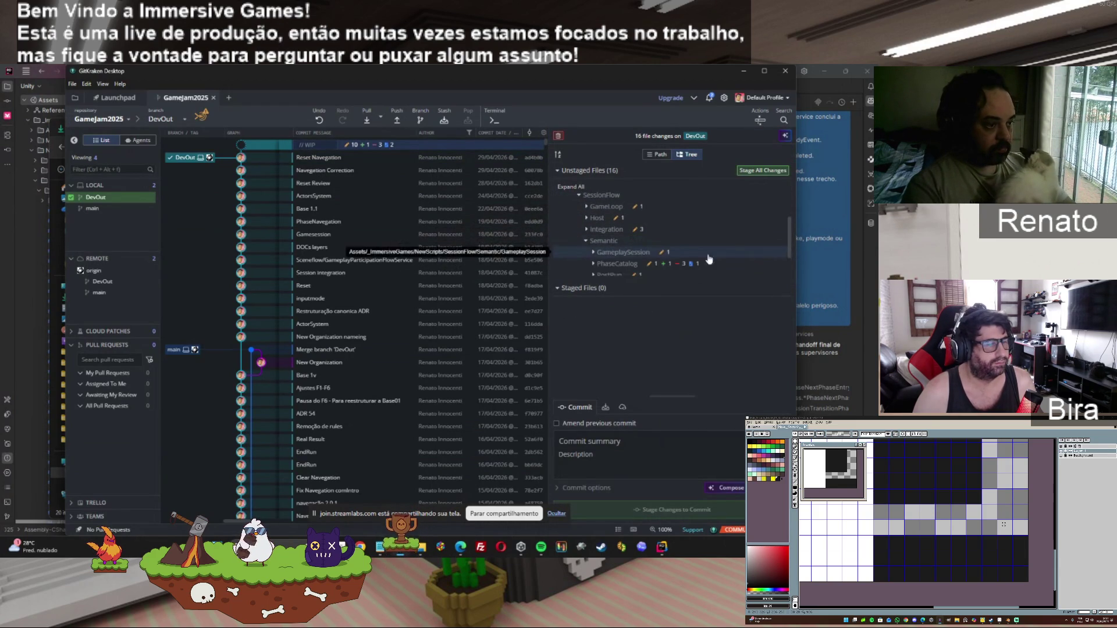
pyautogui.click(593, 264)
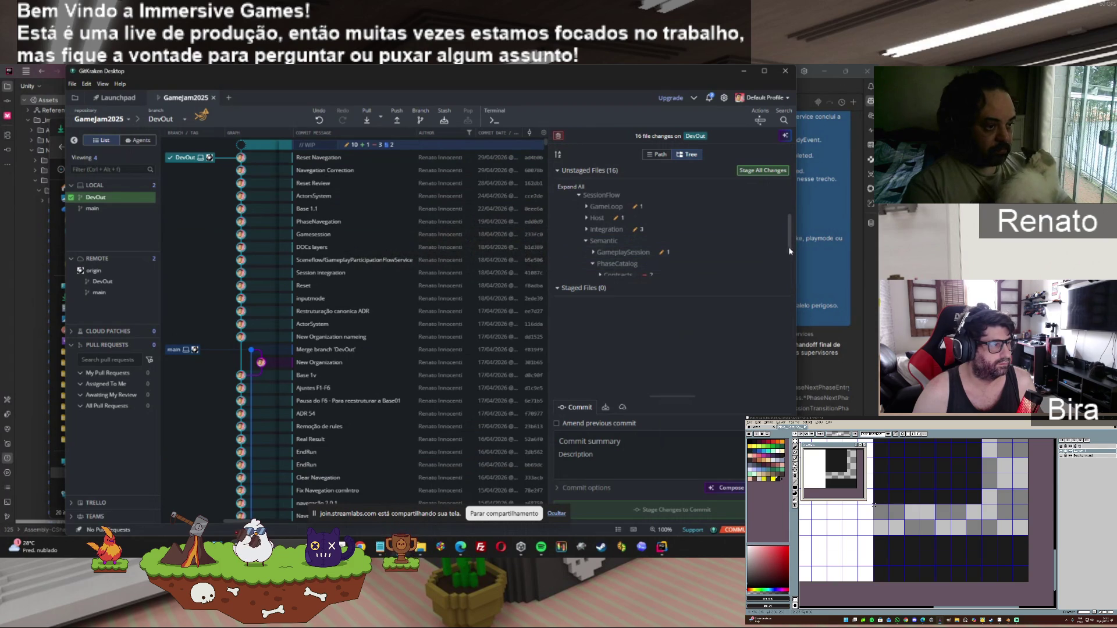
pyautogui.scroll(-3, 788, 251)
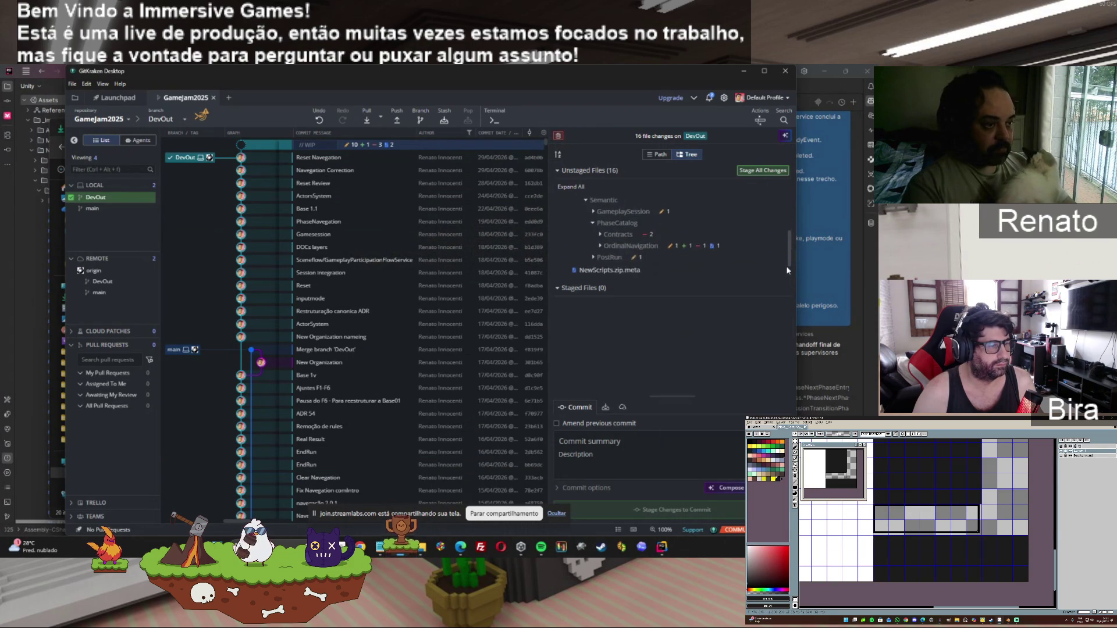
pyautogui.click(763, 170)
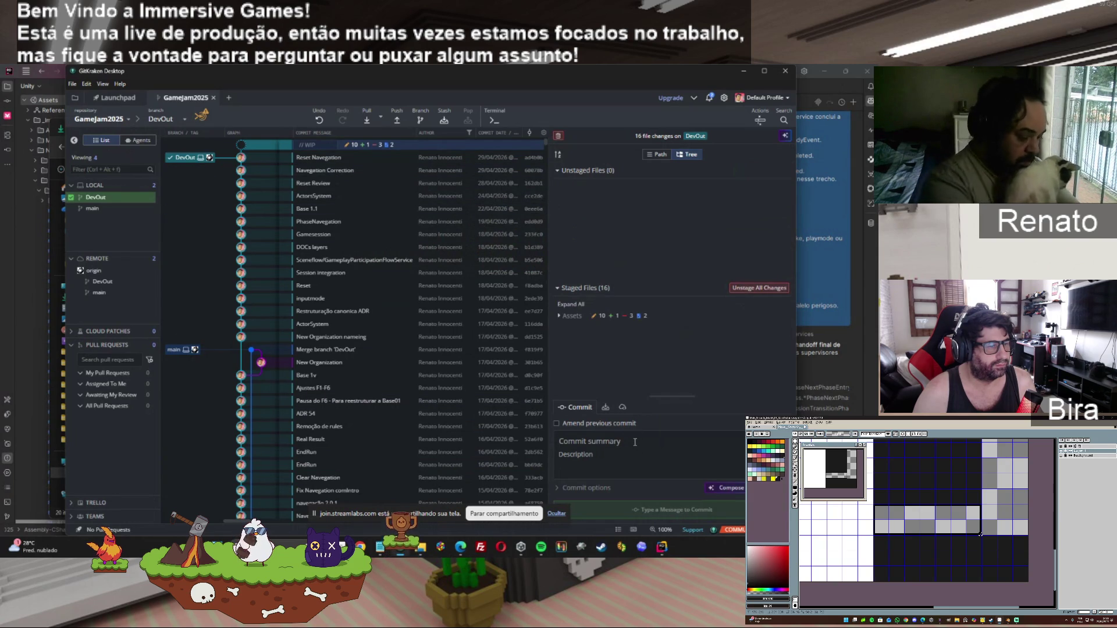
# Step: Commit the 16 staged DevOut files as 'Higeinização' and minimize GitKraken
pyautogui.write('Higeinização')
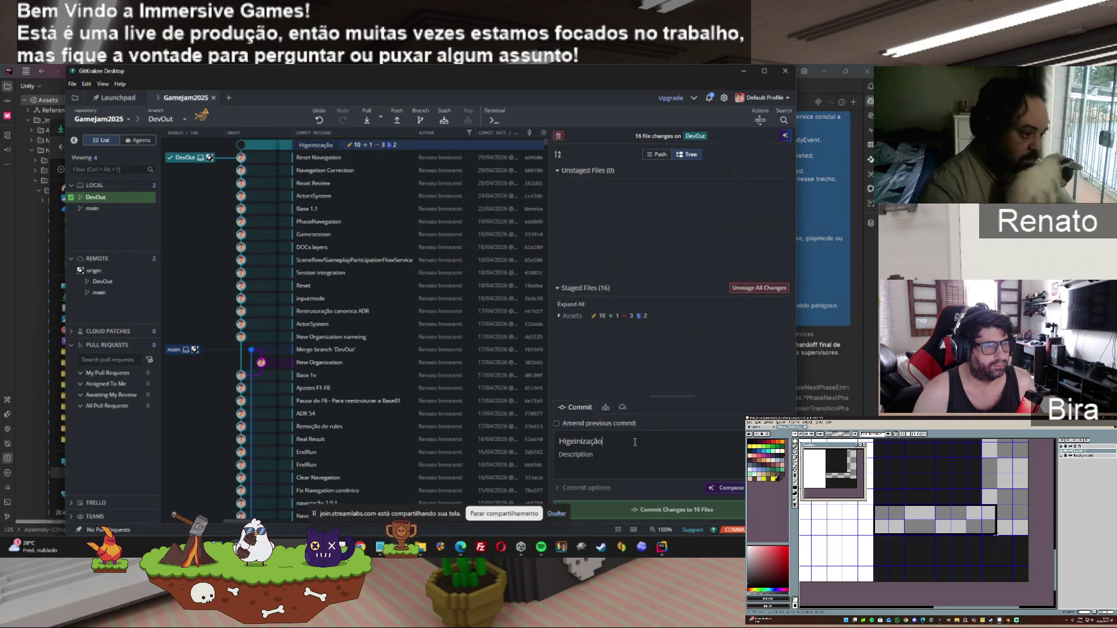
pyautogui.click(617, 511)
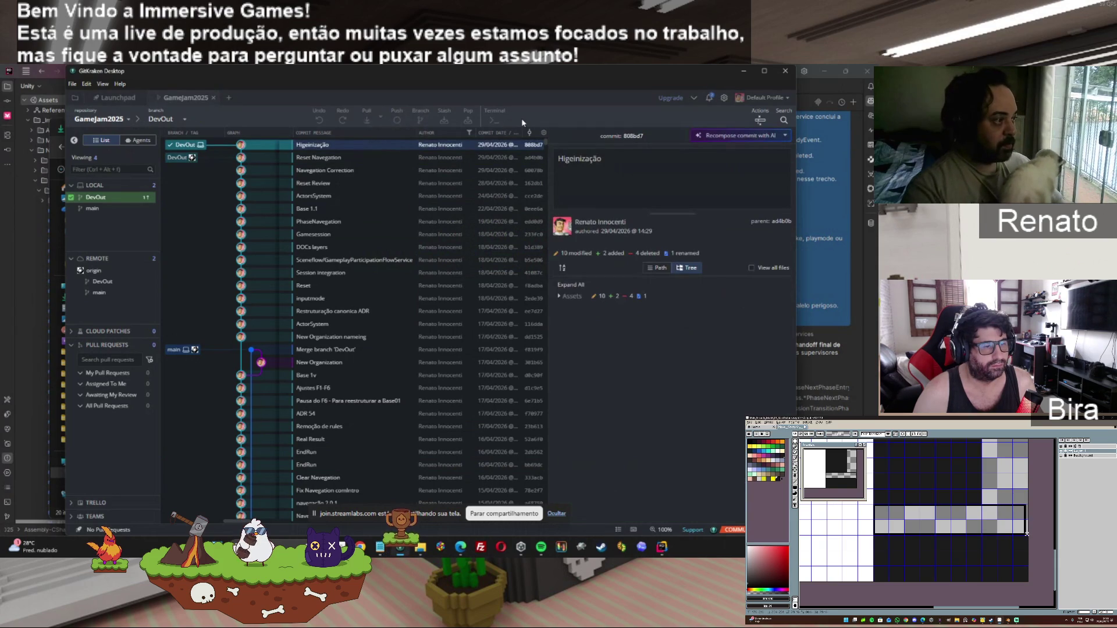
pyautogui.click(744, 71)
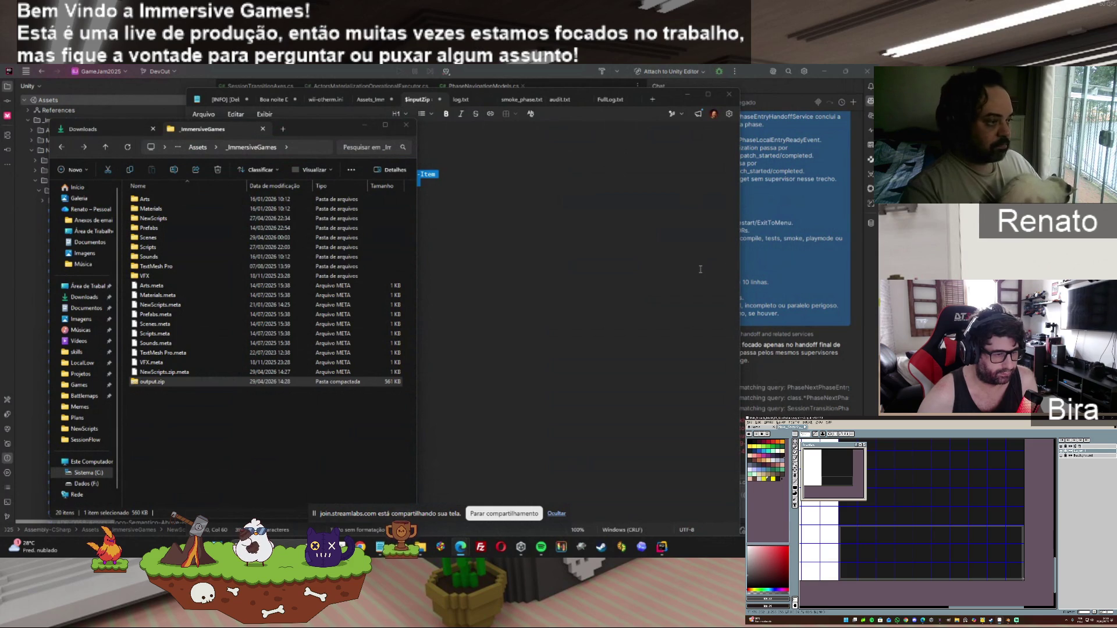
# Step: In Rider, apply the quick fix that removes unused using directives across the whole project
pyautogui.click(632, 259)
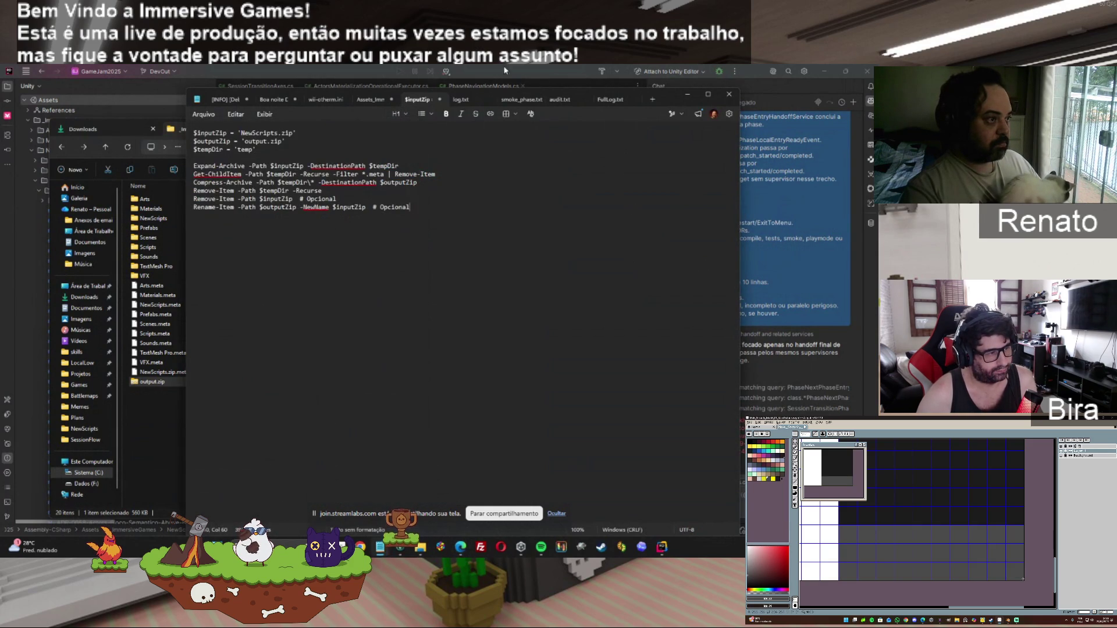
pyautogui.click(510, 74)
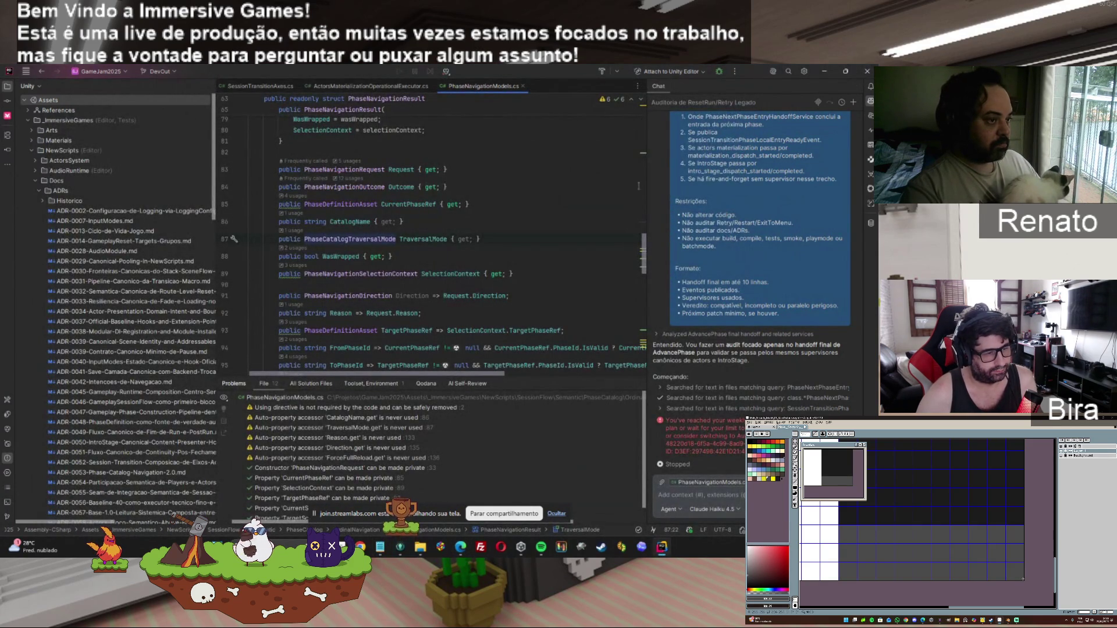
pyautogui.moveTo(644, 241)
pyautogui.mouseDown()
pyautogui.moveTo(644, 317)
pyautogui.moveTo(643, 107)
pyautogui.mouseUp()
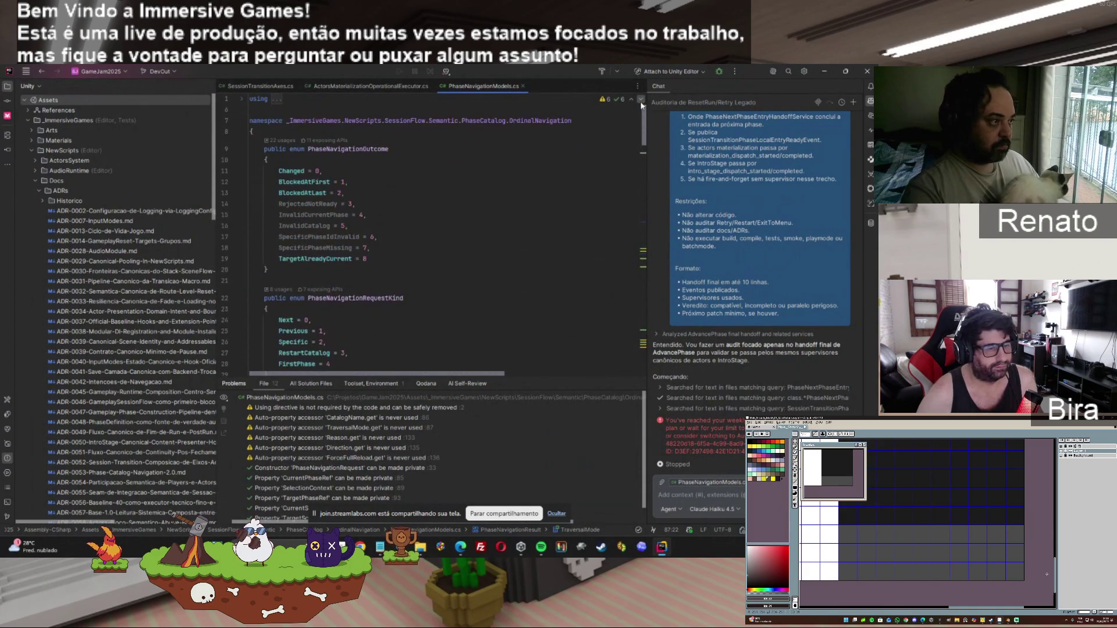
pyautogui.click(241, 100)
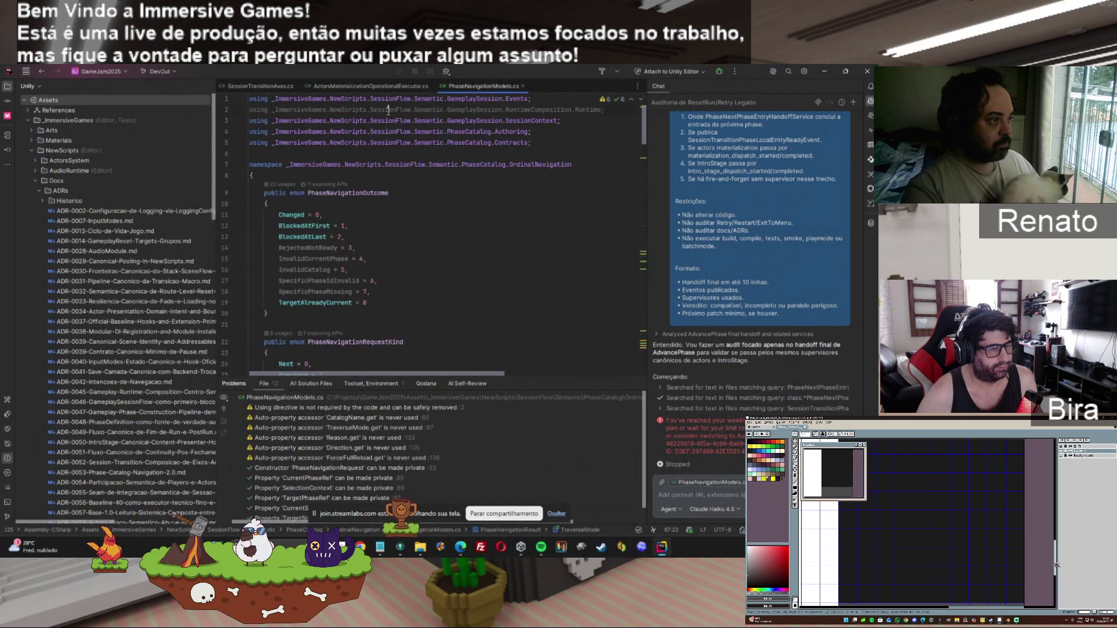
pyautogui.click(235, 110)
pyautogui.moveTo(314, 124)
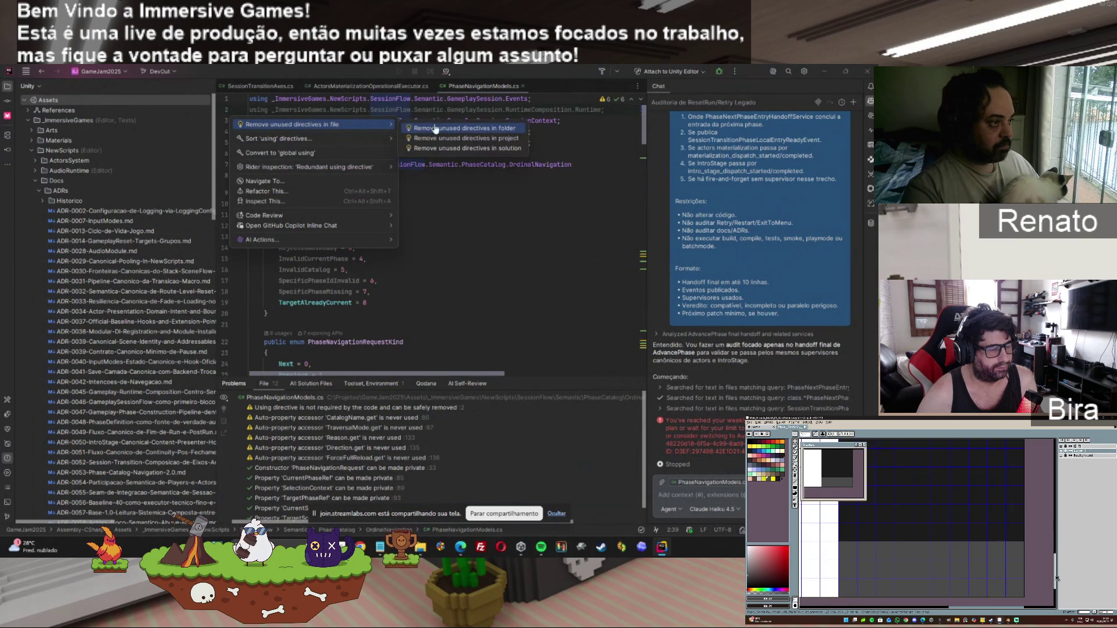
pyautogui.click(491, 139)
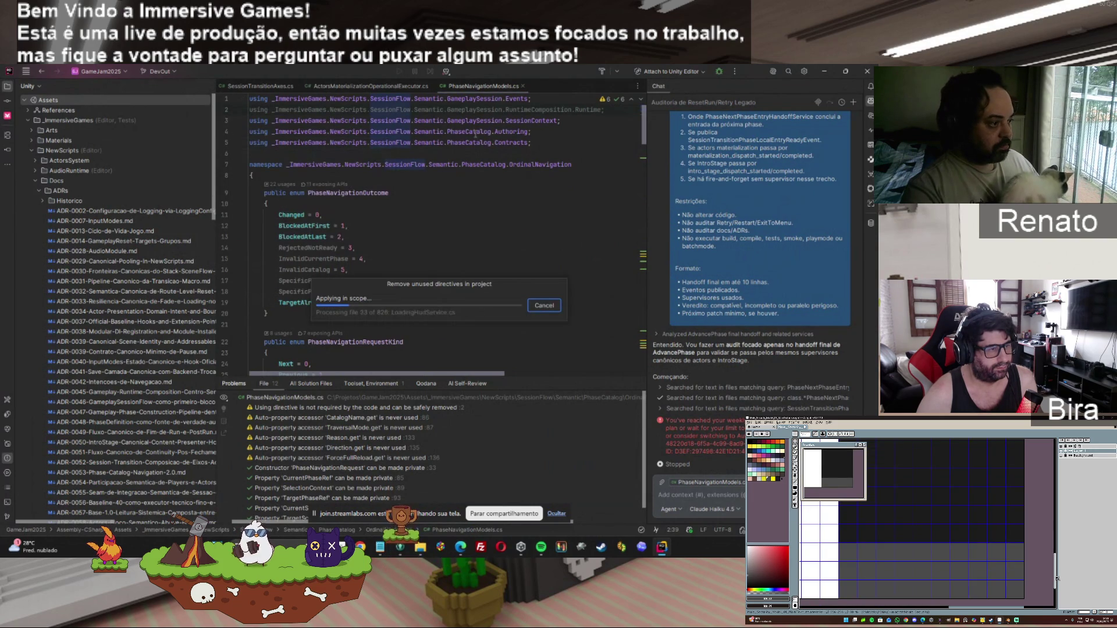
pyautogui.scroll(1, 1056, 579)
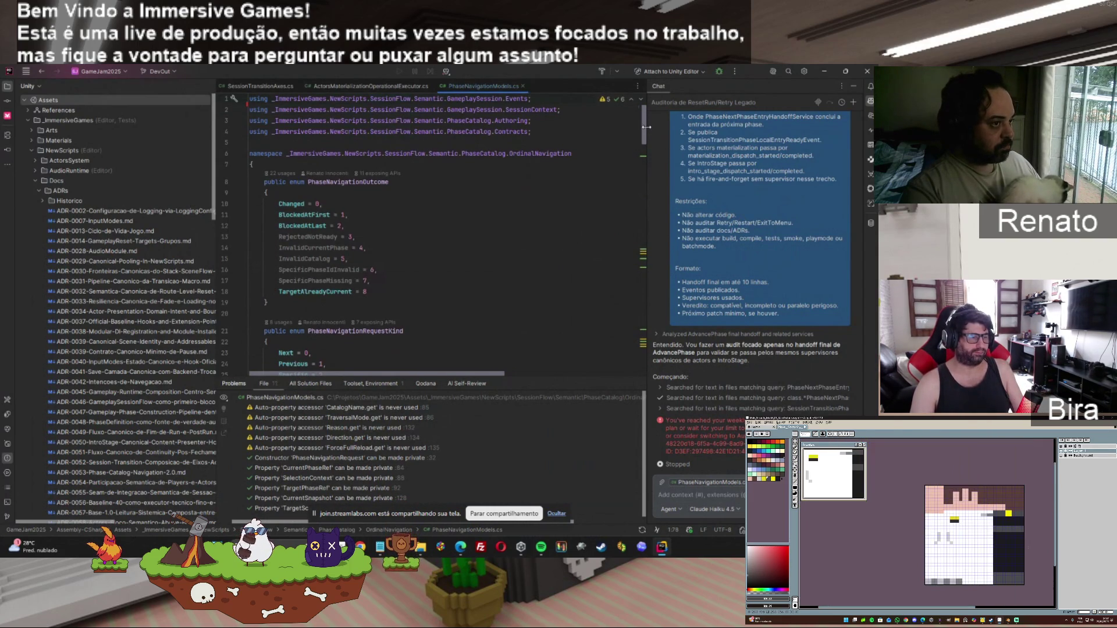
pyautogui.moveTo(645, 131); pyautogui.dragTo(650, 374)
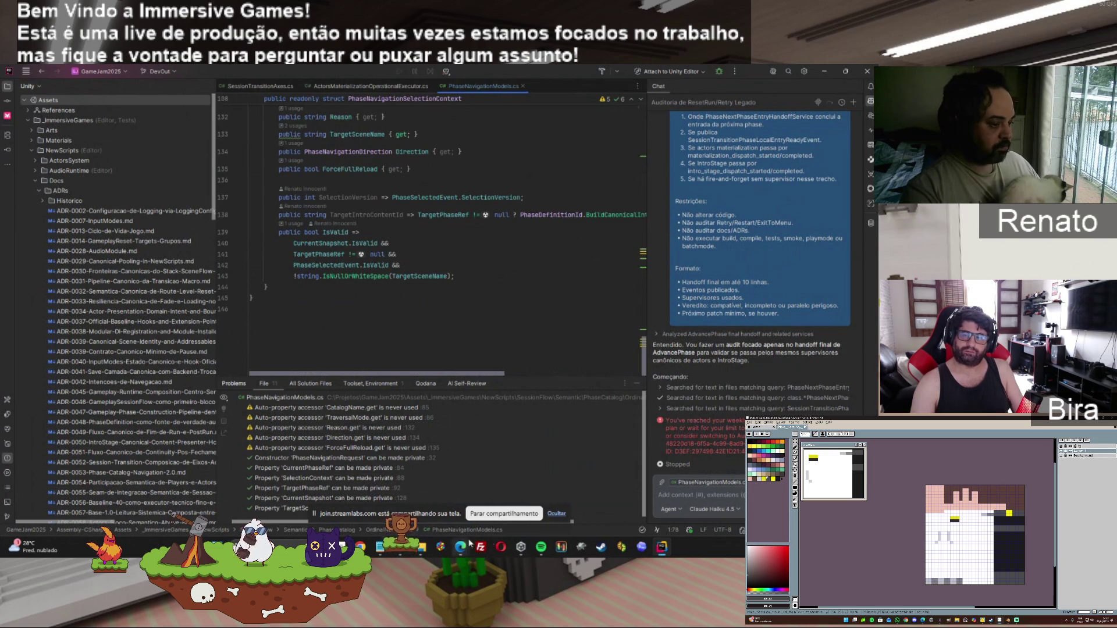
pyautogui.click(402, 548)
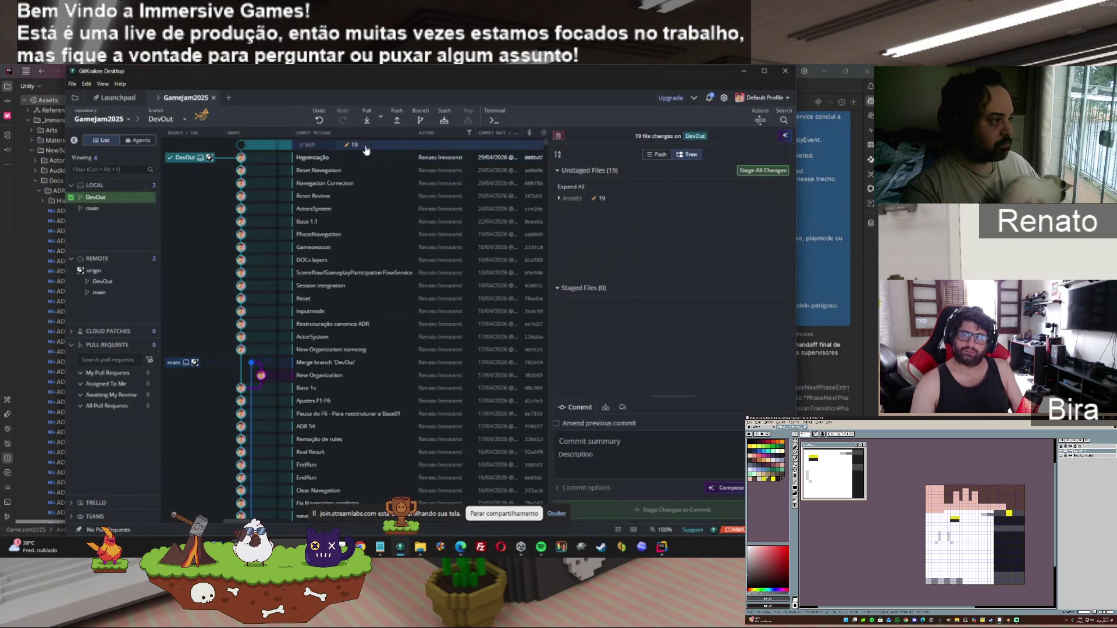
# Step: Stage all 19 changes and amend them into the Higeinização commit, dismissing the push warning
pyautogui.click(558, 199)
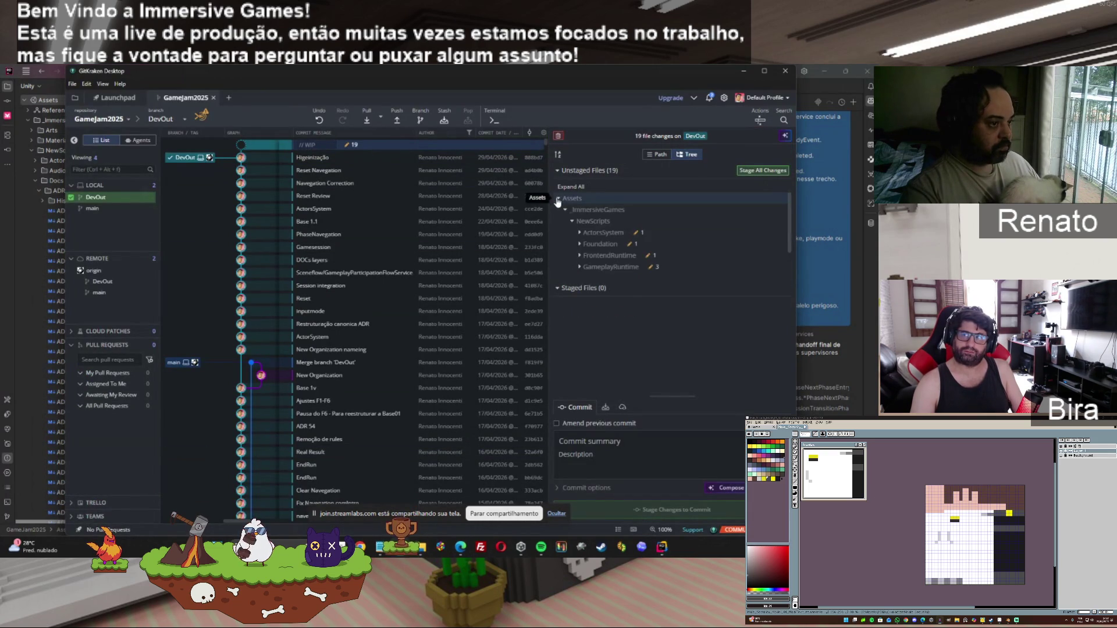
pyautogui.click(763, 171)
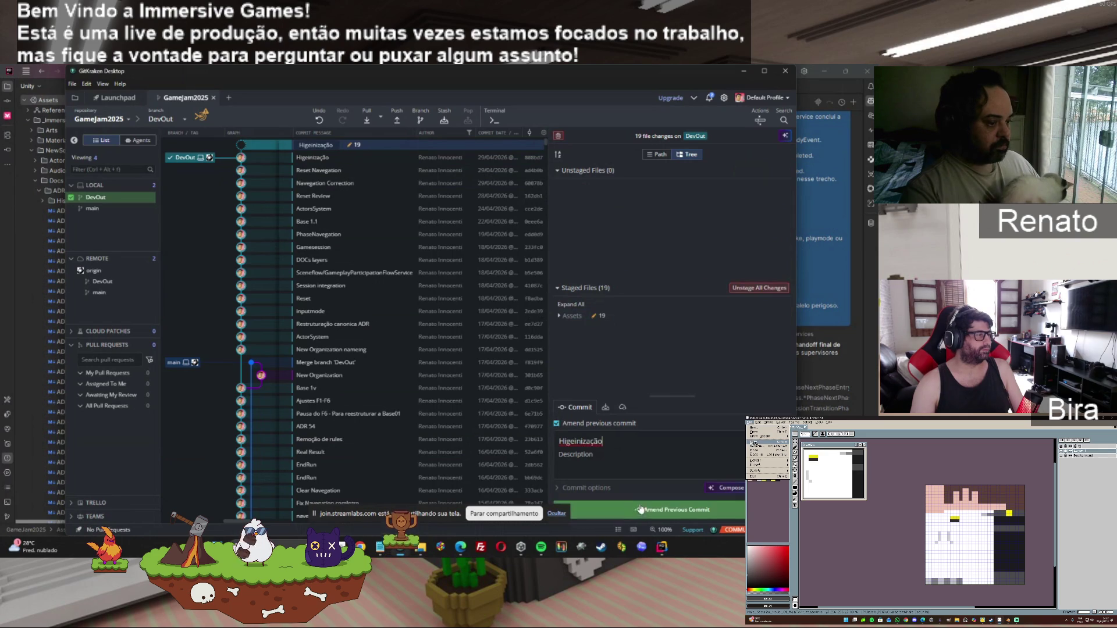
pyautogui.click(397, 119)
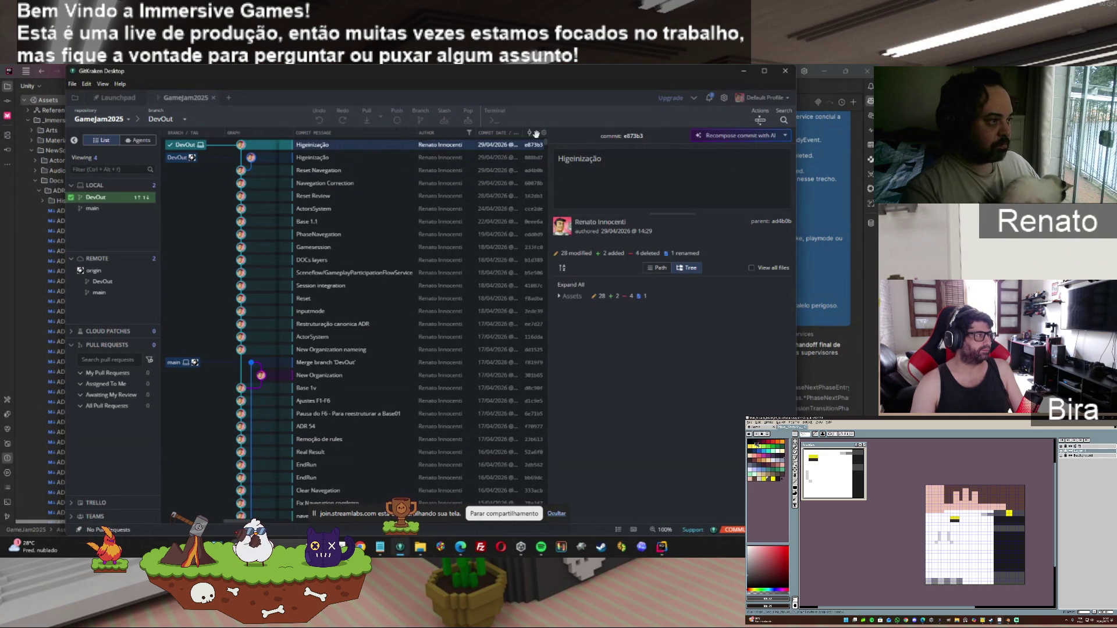
pyautogui.click(640, 117)
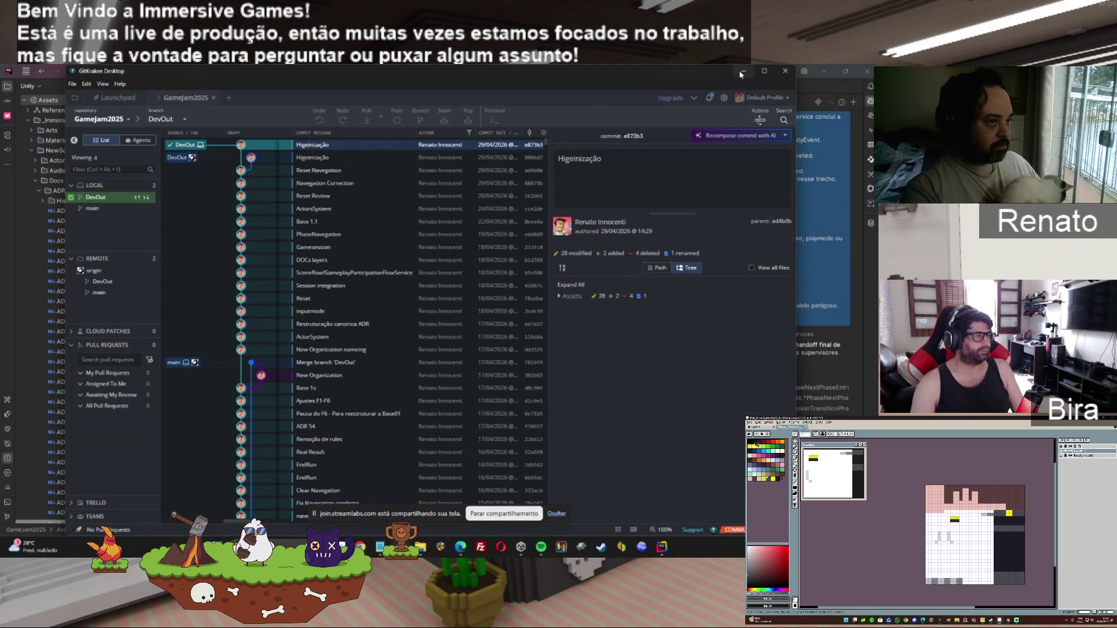
pyautogui.click(742, 72)
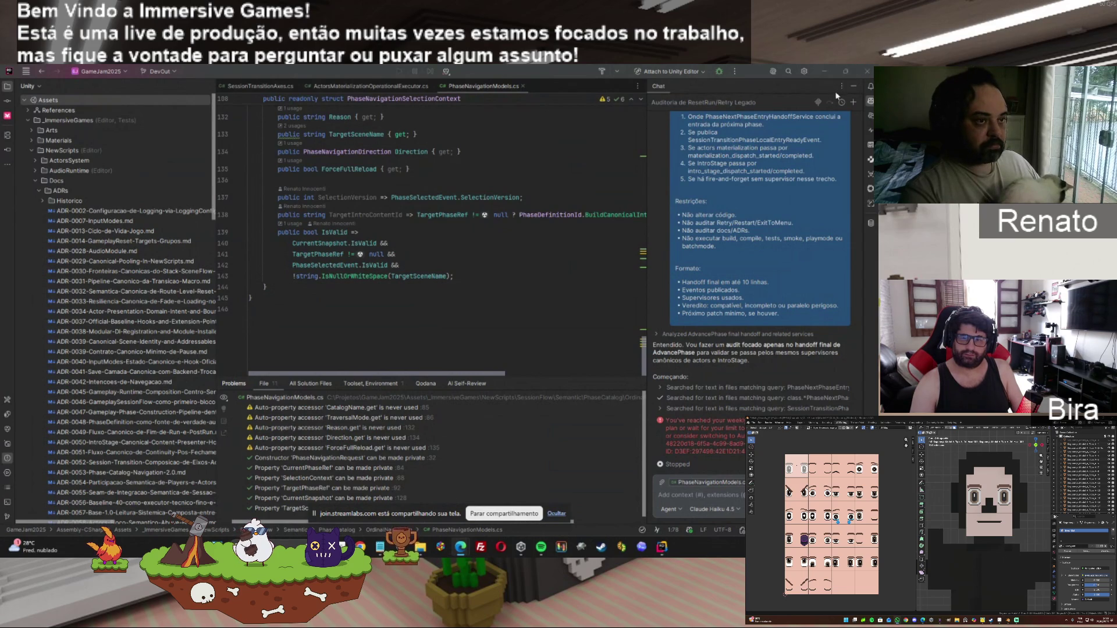
# Step: Hide Rider's AI chat panel to widen the code view, then minimize Rider
pyautogui.click(855, 87)
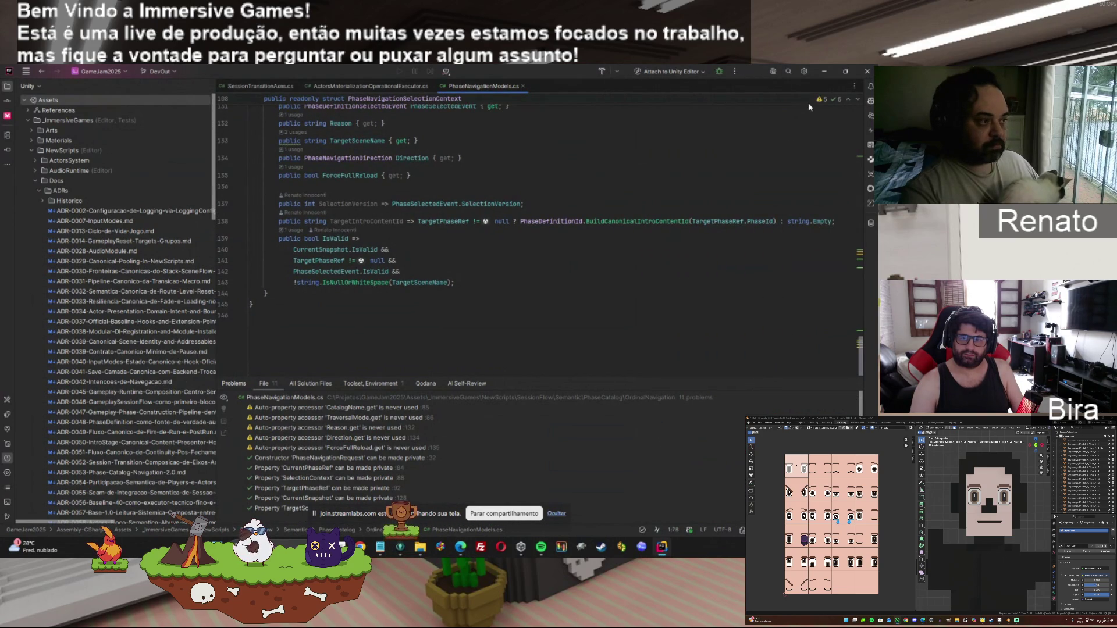
pyautogui.click(824, 71)
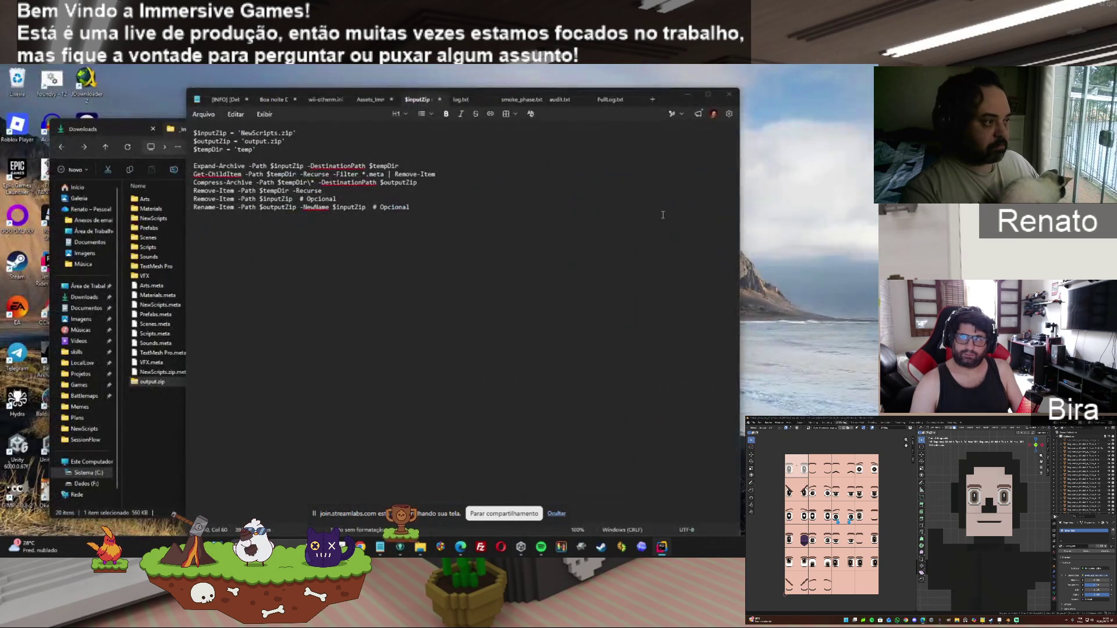
# Step: Minimize the Notepad script window to uncover File Explorer and Unity Hub
pyautogui.click(684, 95)
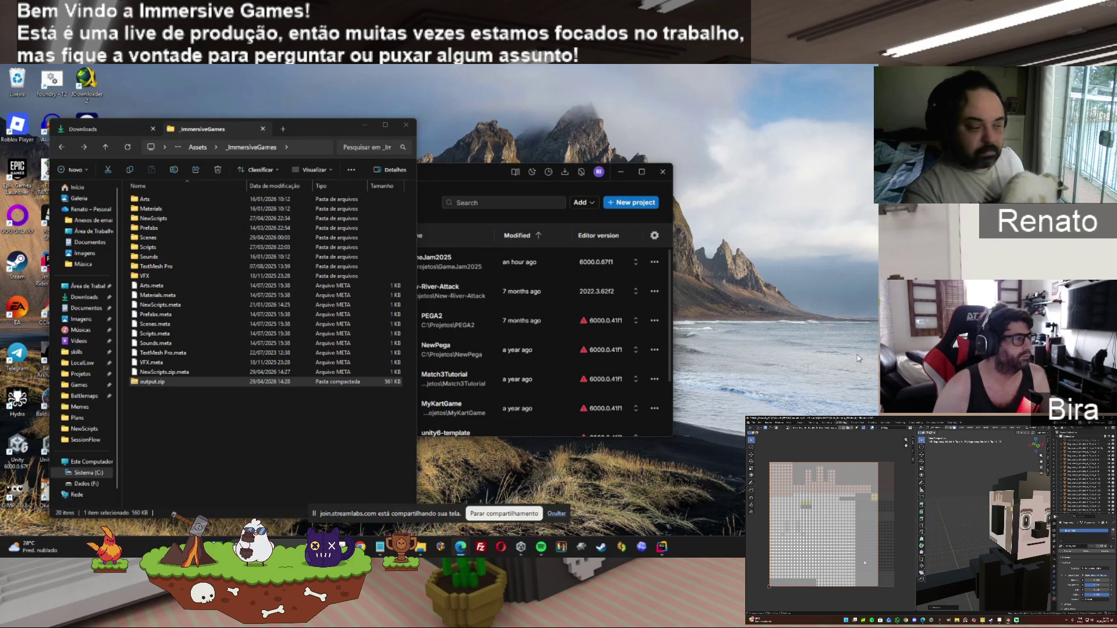
# Step: Bring GitKraken's GameJam2025 repository graph to the front from the taskbar
pyautogui.click(400, 547)
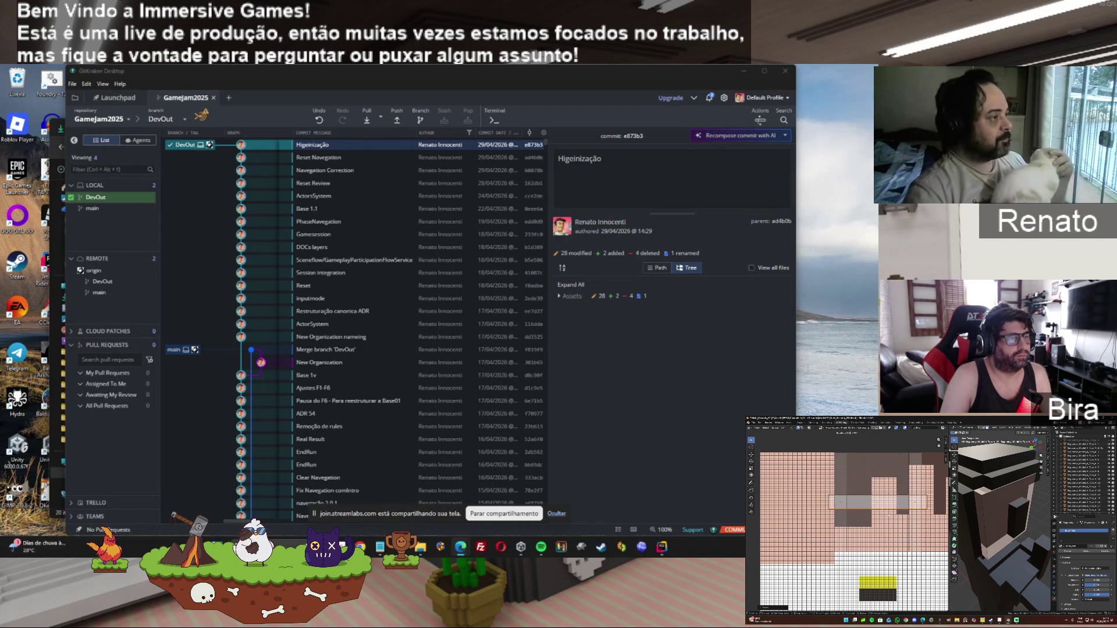
# Step: Review DevOut's conflict warning against origin/main, then minimize GitKraken
pyautogui.click(209, 116)
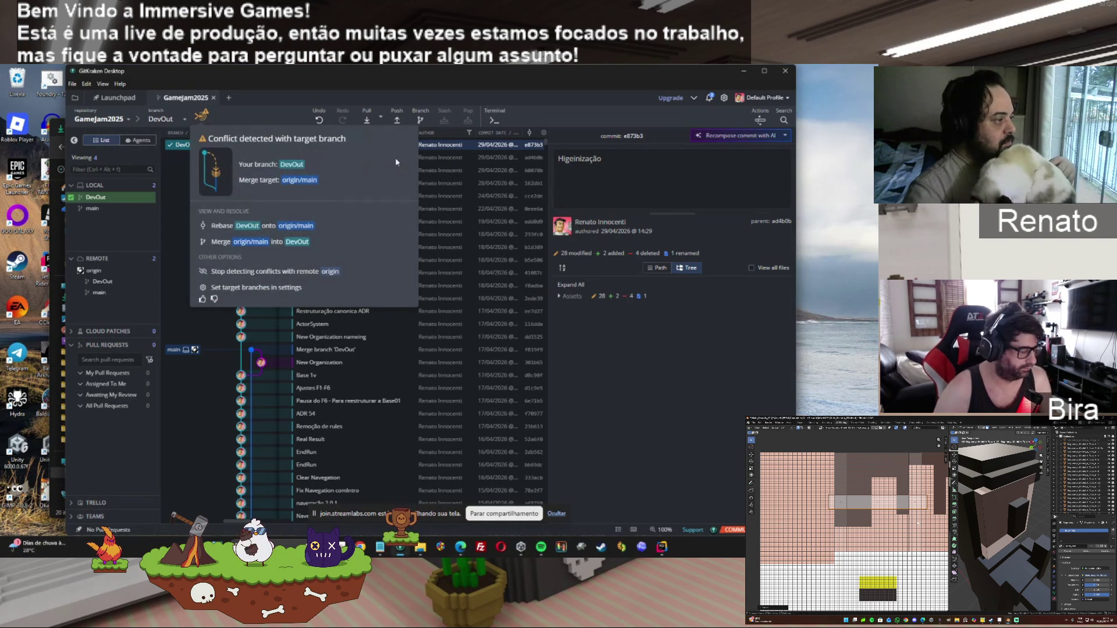
pyautogui.press('Escape')
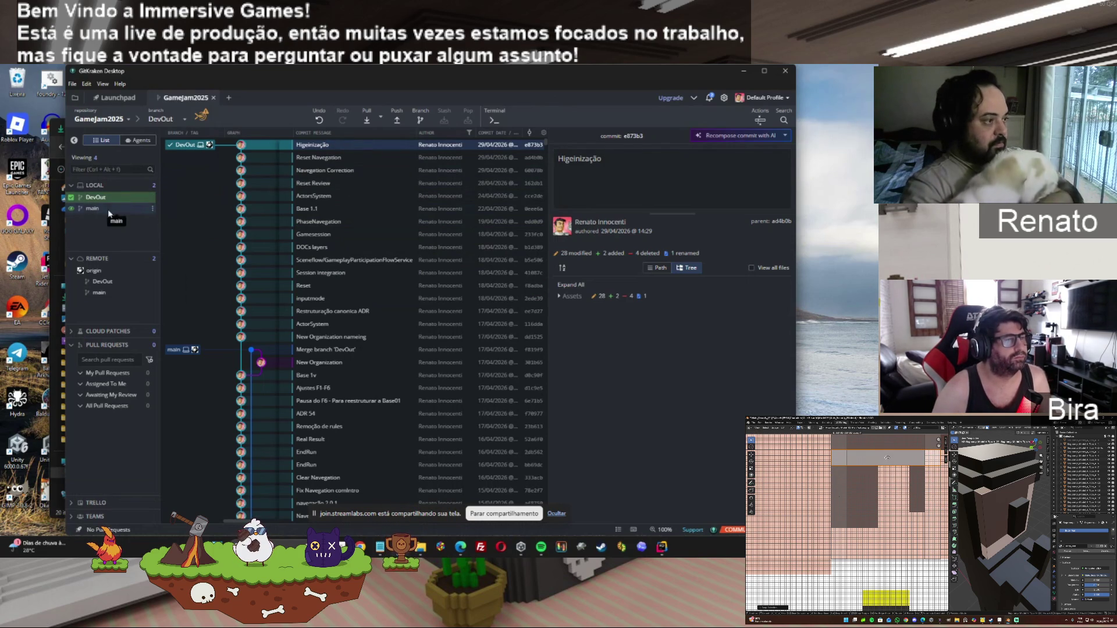
pyautogui.click(741, 72)
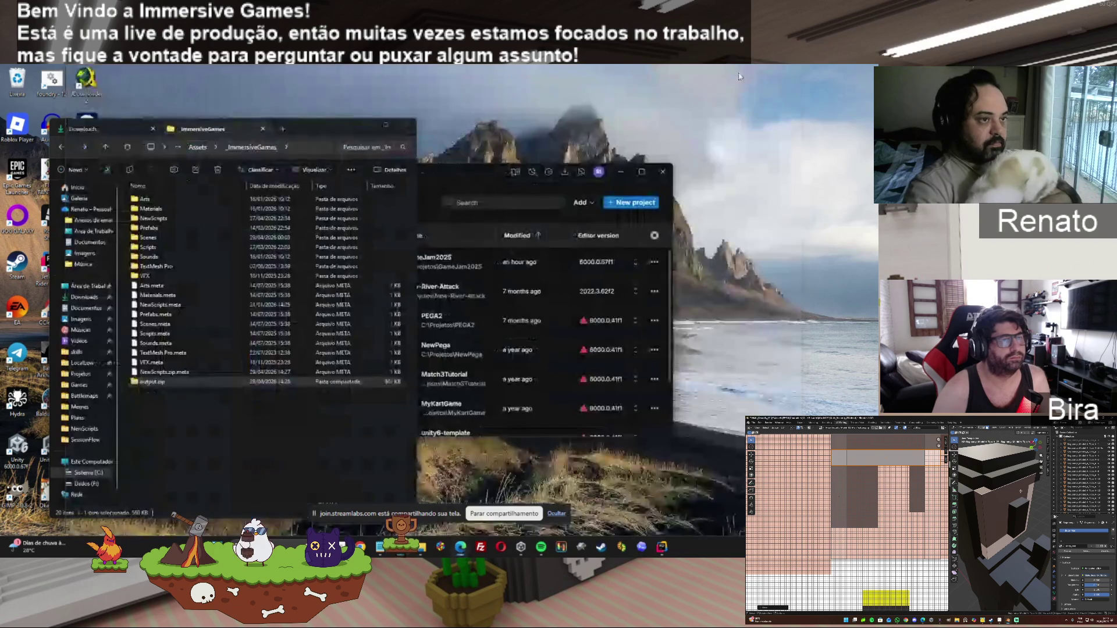